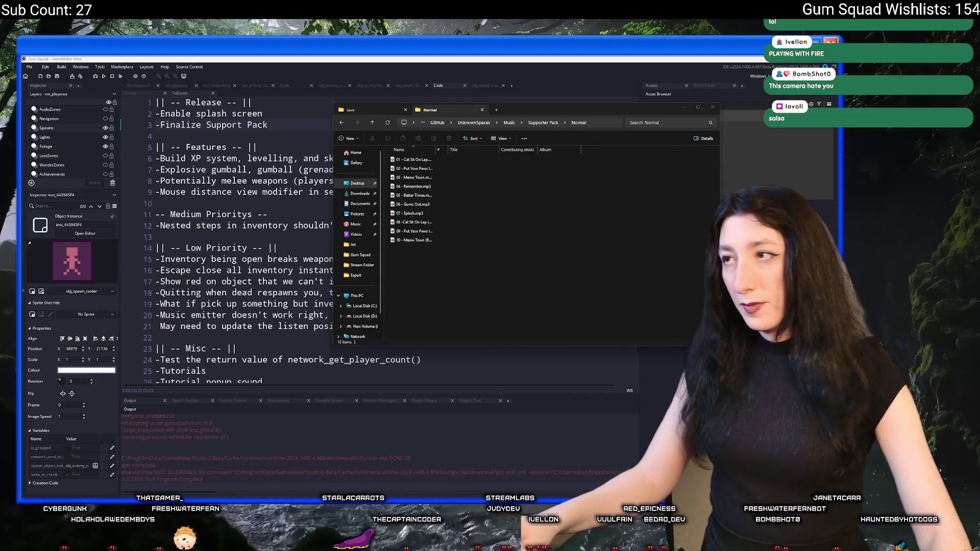
Close the Supporter Pack music folder window to reveal the ToDo notes script
click(657, 330)
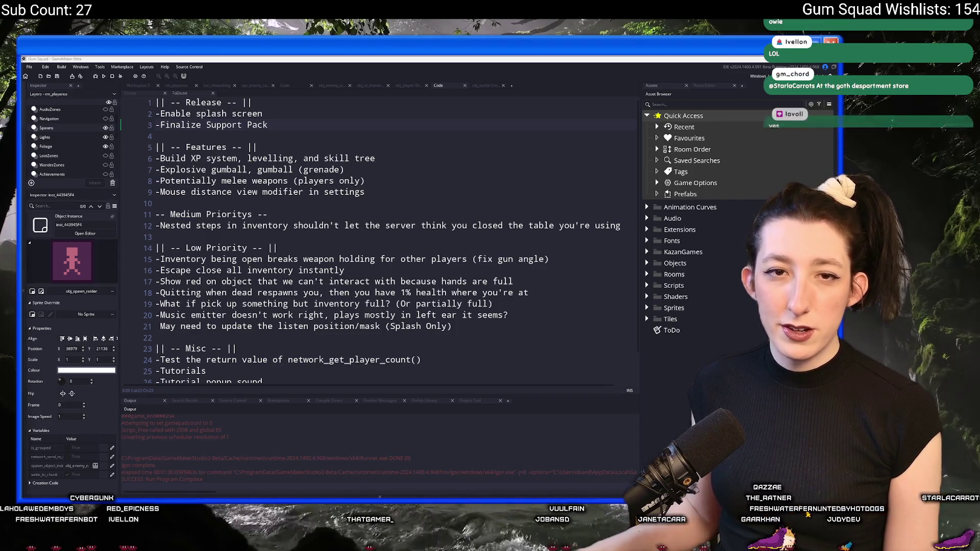
key(alt+Tab)
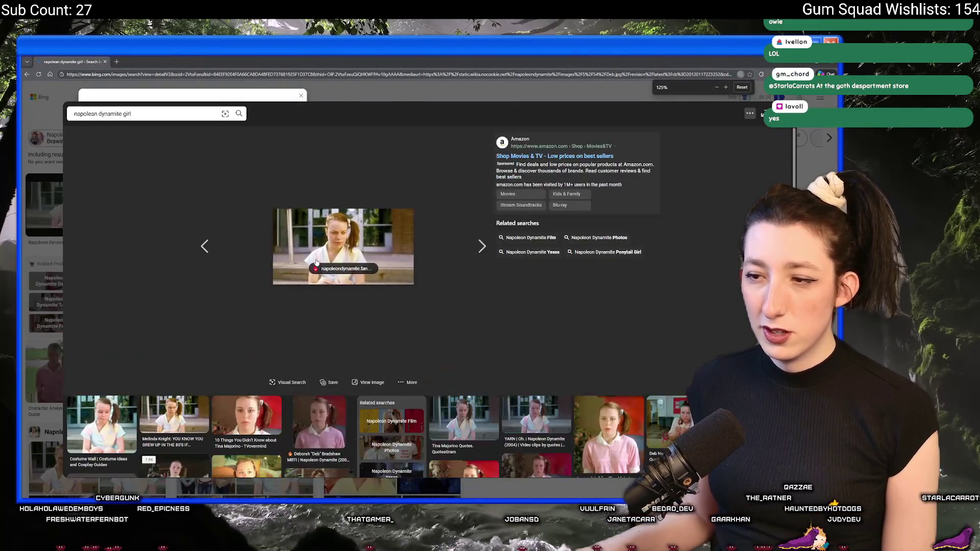
key(ctrl+plus)
key(ctrl+plus)
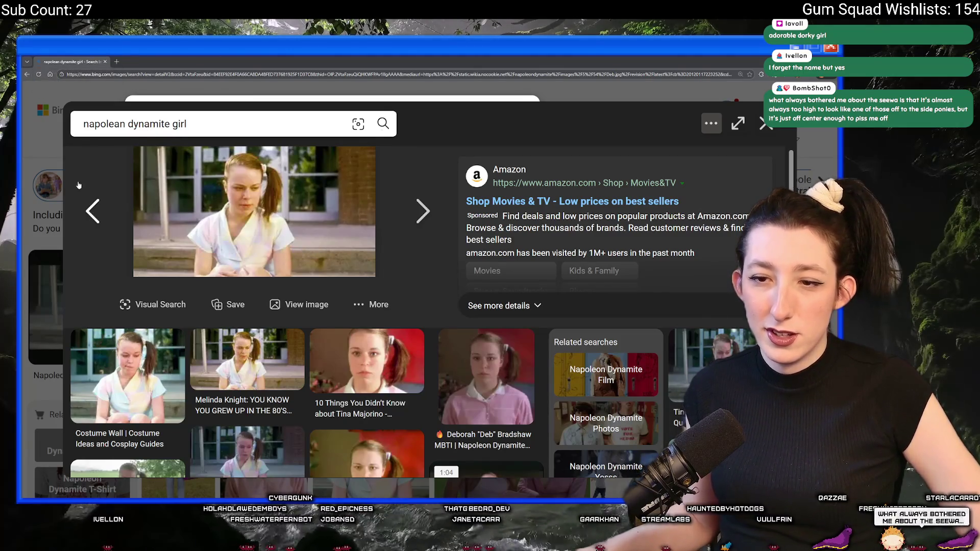
click(47, 174)
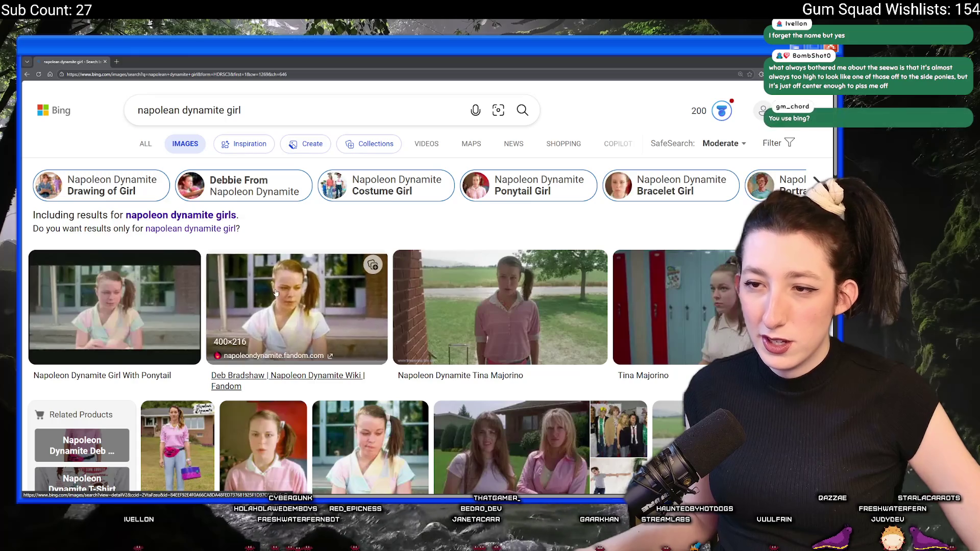
scroll(306, 321, down, 2)
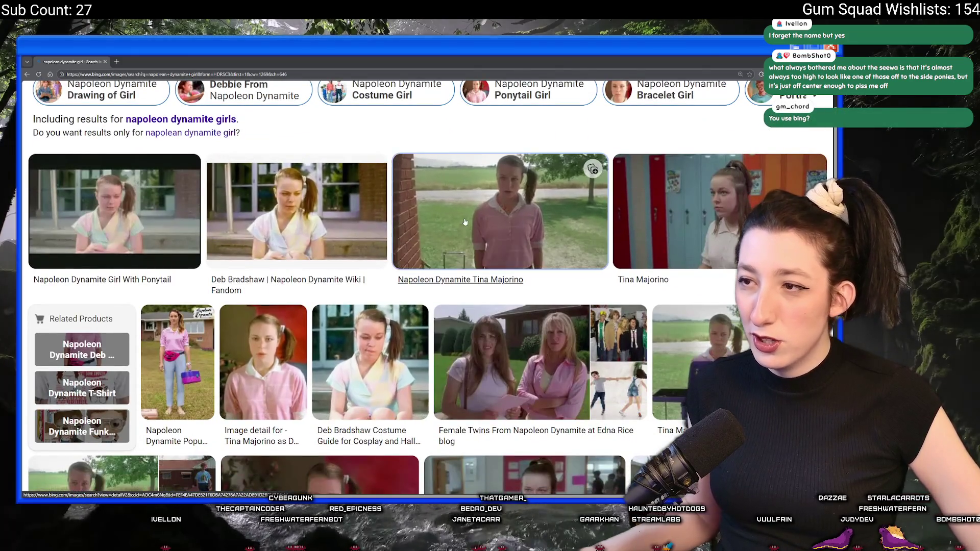
click(490, 222)
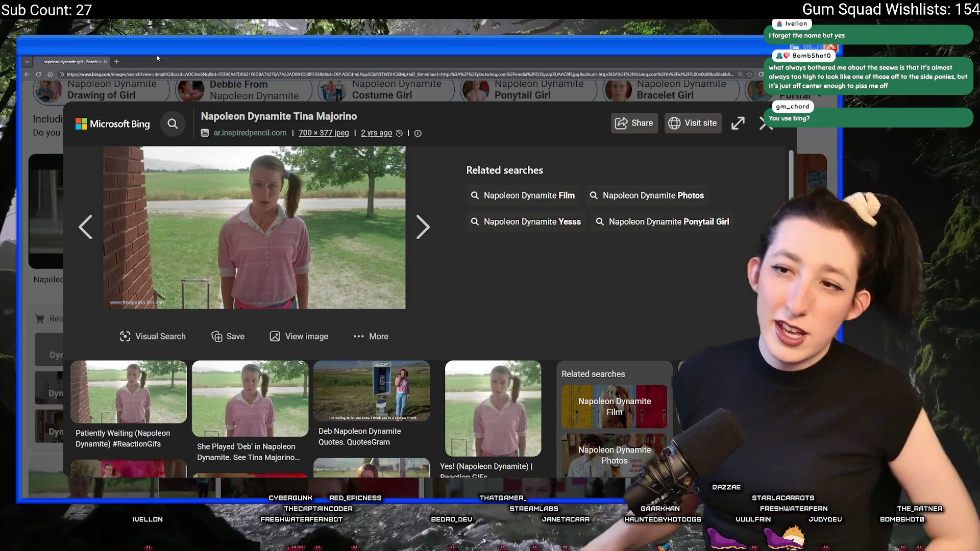
key(alt+Tab)
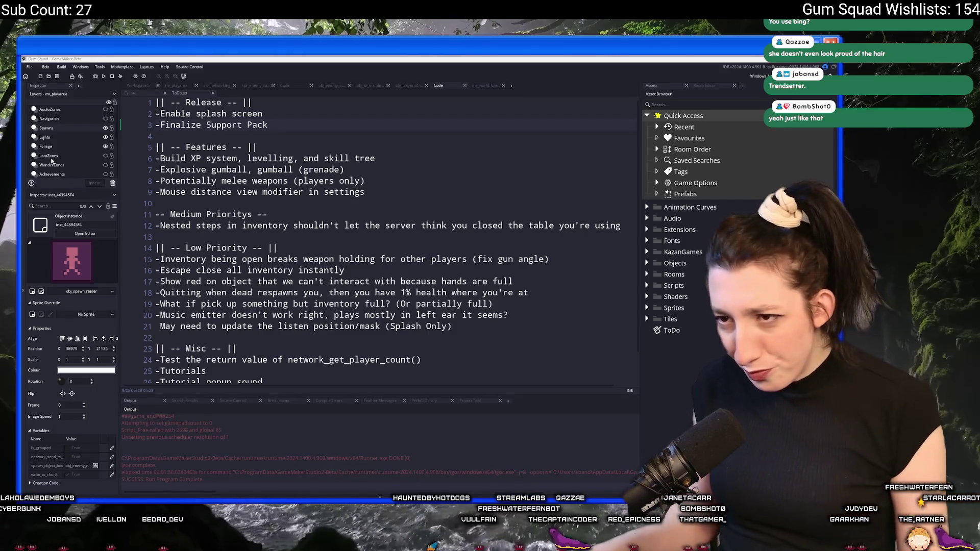
click(470, 127)
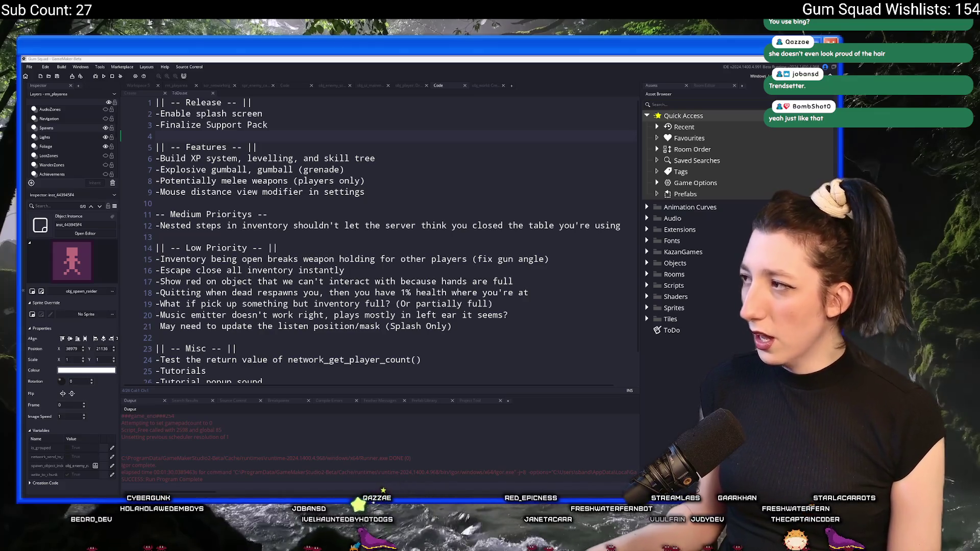
text(partner.)
key(alt+Tab)
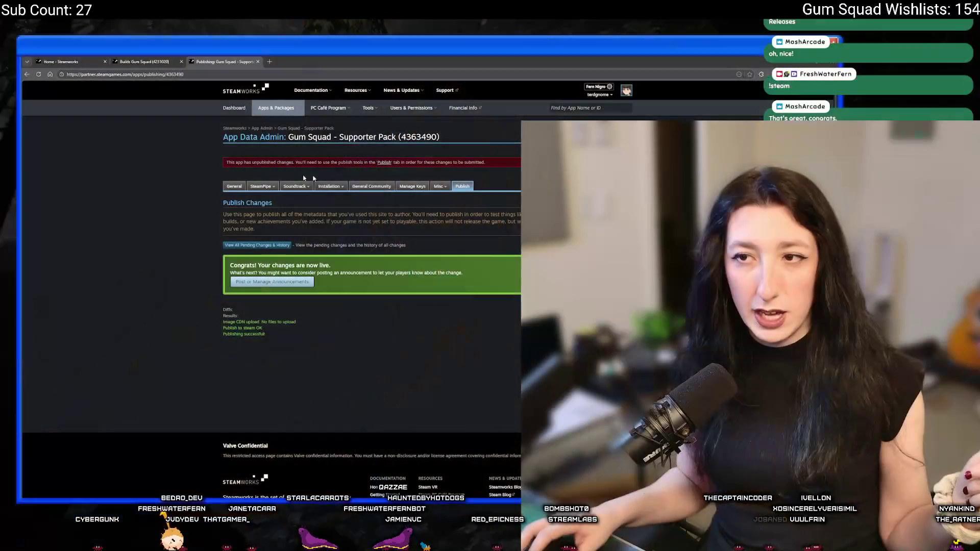
Switch back to GameMaker, then launch the Steam client from the system search
key(alt+Tab)
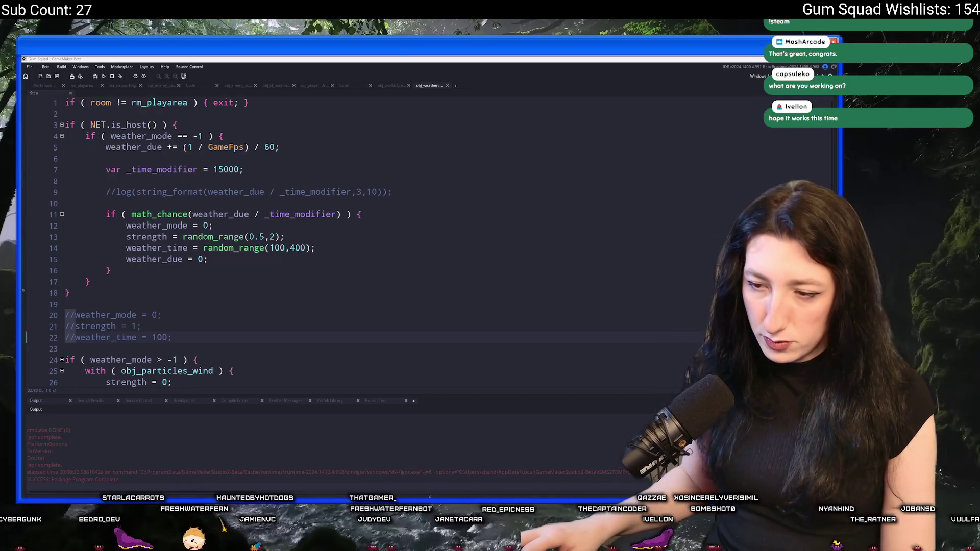
key(super)
text(steam)
key(Return)
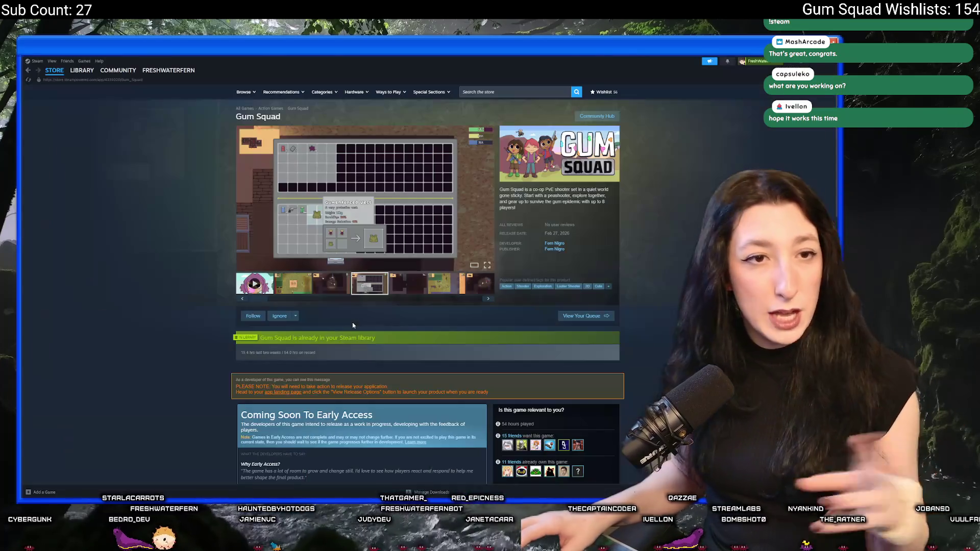
scroll(383, 279, down, 5)
scroll(399, 273, up, 3)
scroll(414, 267, down, 3)
scroll(437, 260, down, 2)
scroll(437, 259, up, 3)
scroll(398, 322, up, 2)
scroll(366, 373, up, 4)
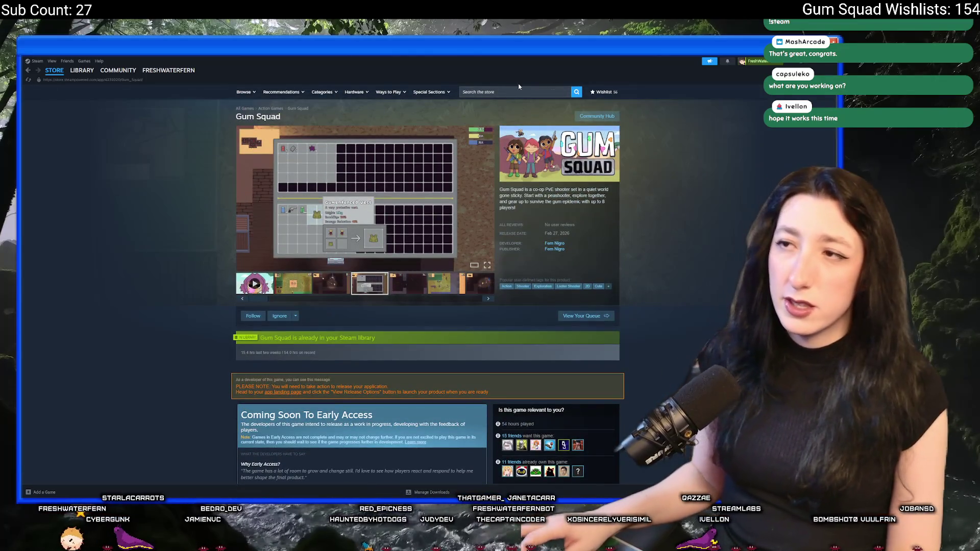
click(521, 89)
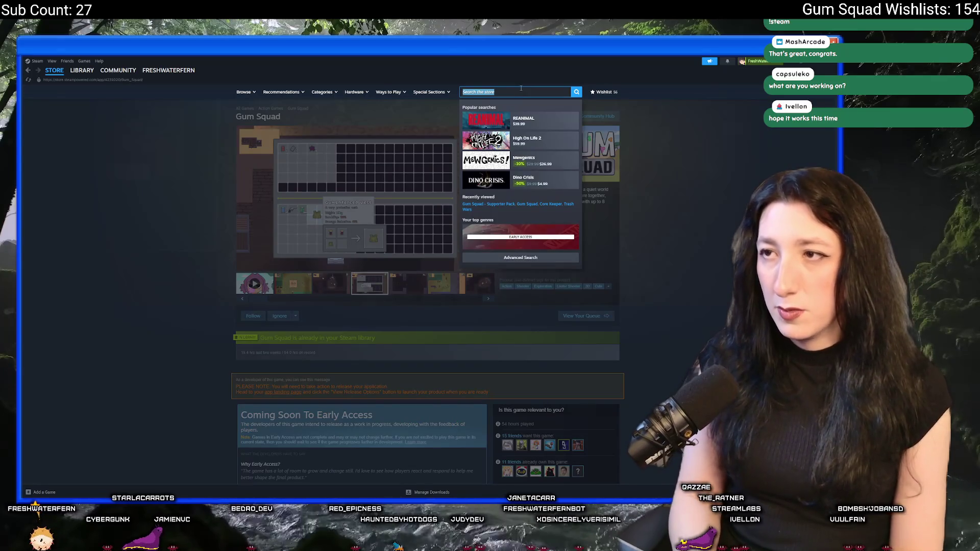
text(gum squad)
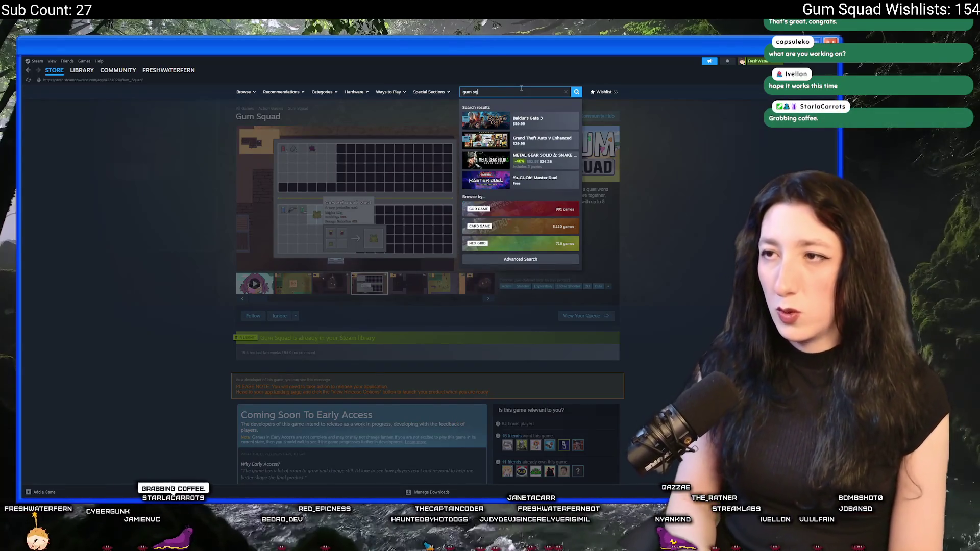
click(565, 142)
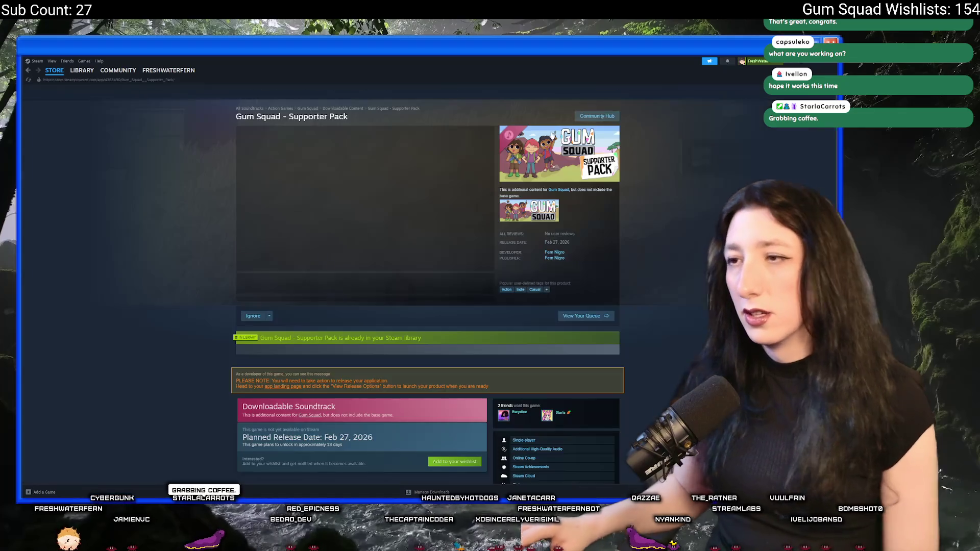
click(487, 192)
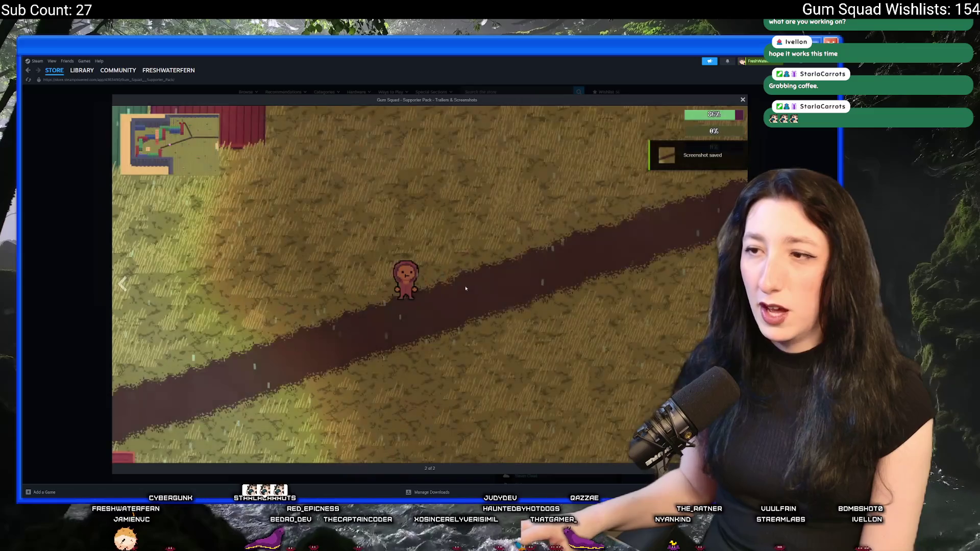
scroll(448, 202, down, 3)
scroll(448, 201, down, 5)
scroll(380, 240, down, 2)
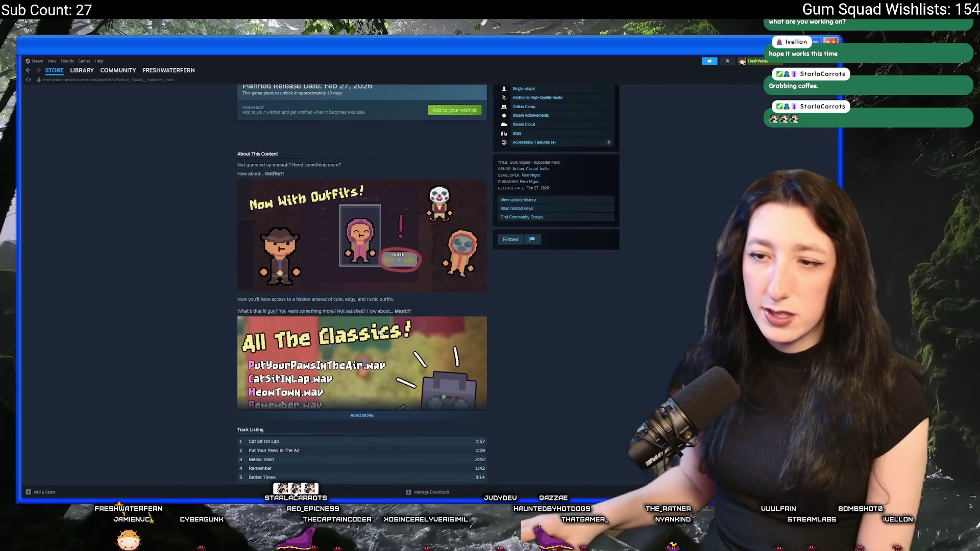
click(362, 317)
scroll(229, 249, up, 1)
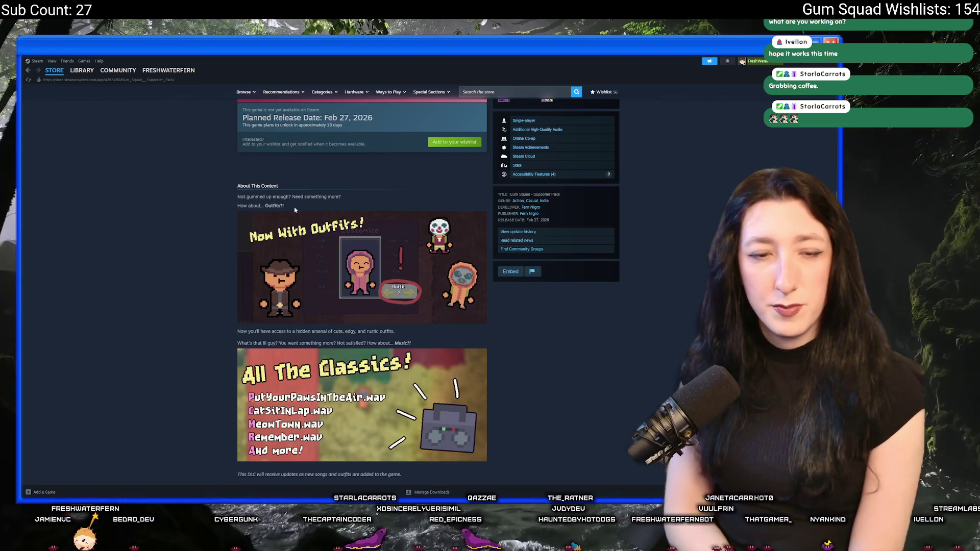
scroll(296, 209, up, 1)
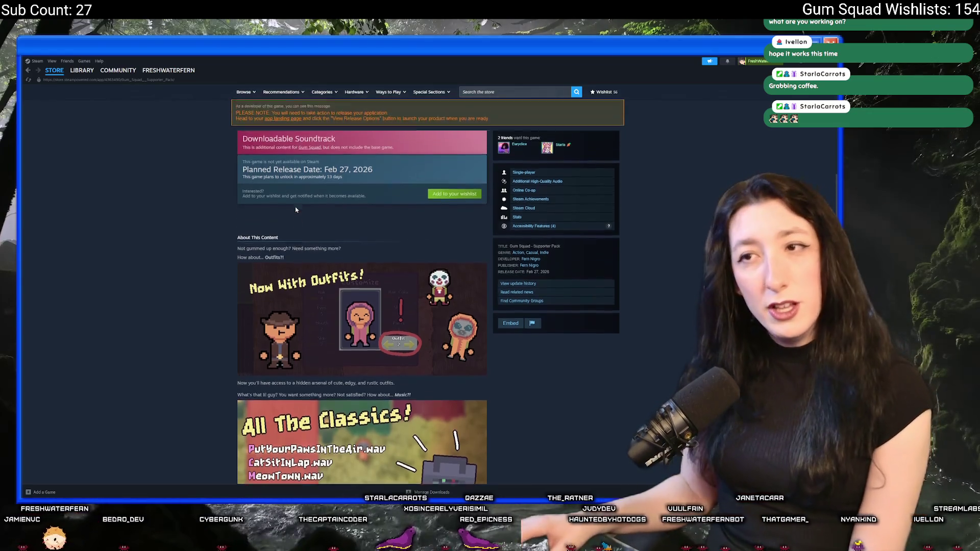
scroll(306, 235, up, 2)
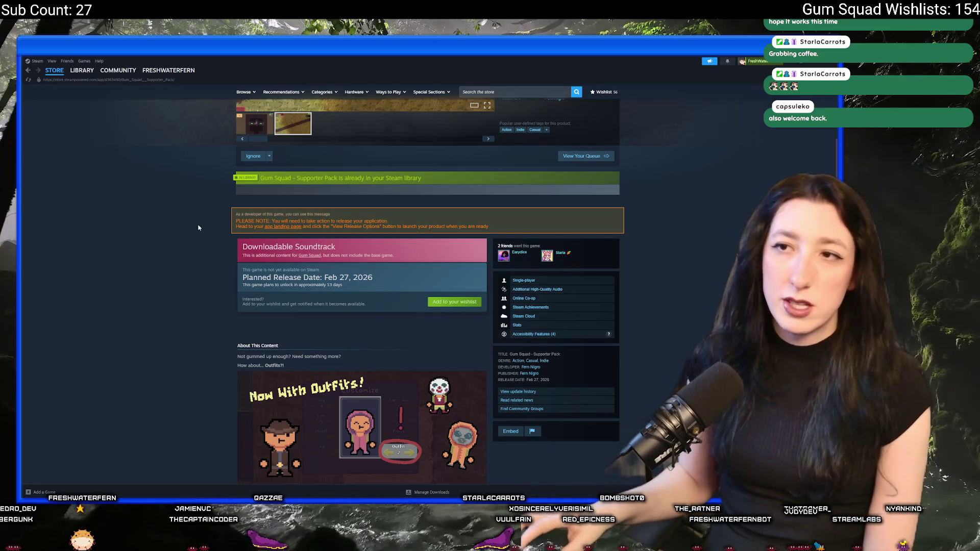
scroll(300, 219, up, 3)
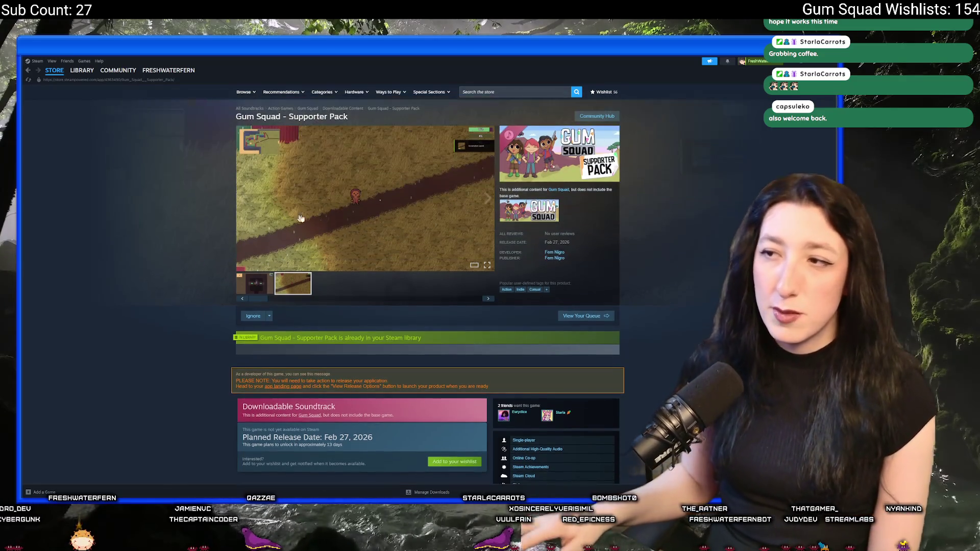
click(558, 188)
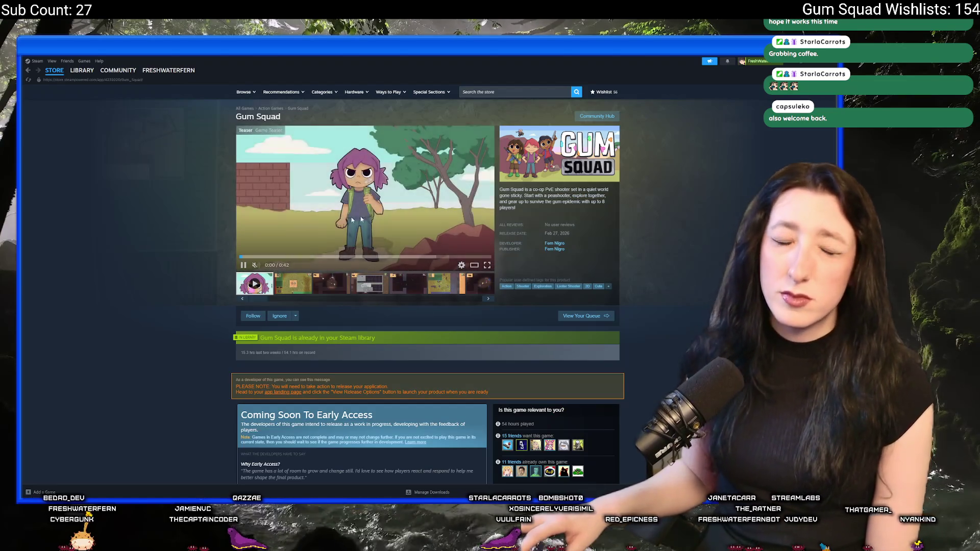
scroll(359, 407, down, 4)
scroll(360, 437, up, 2)
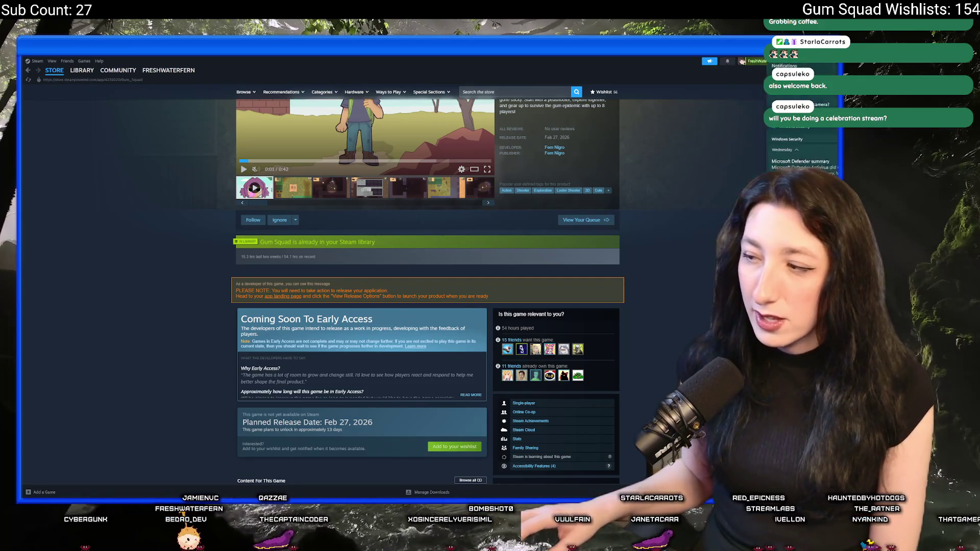
key(super+n)
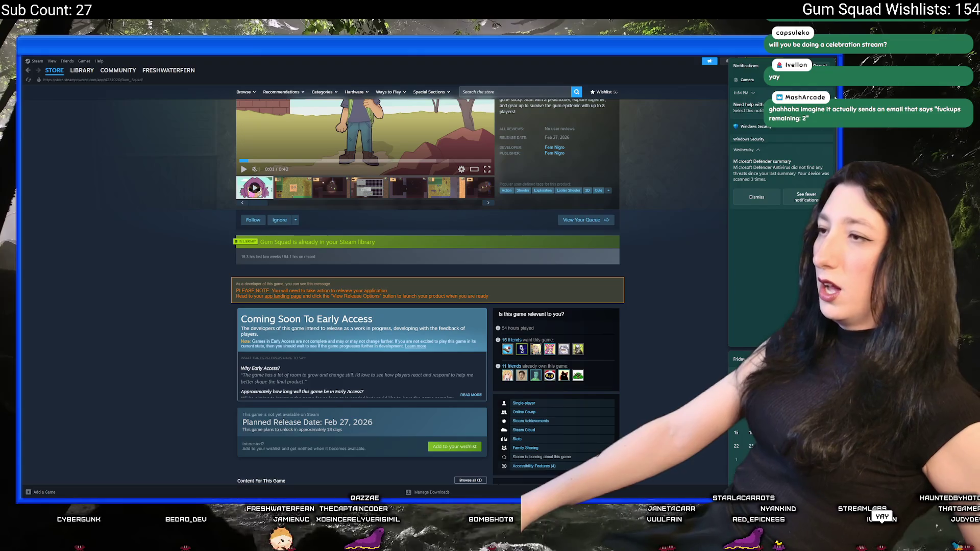
key(Escape)
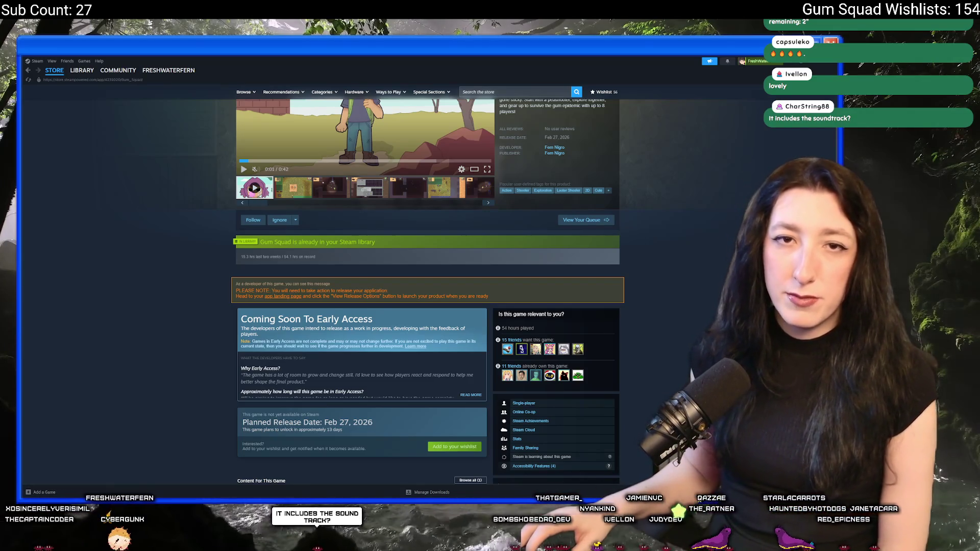
scroll(427, 291, up, 2)
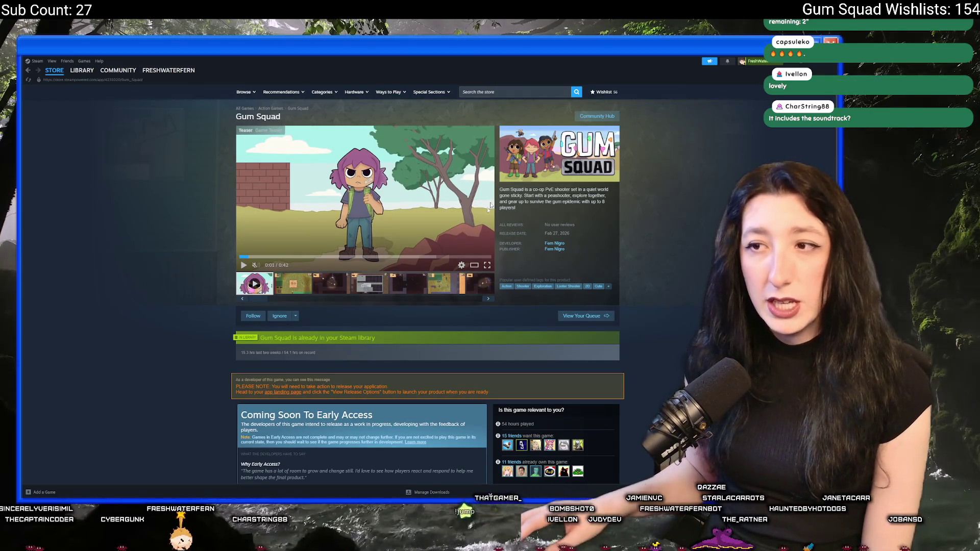
scroll(439, 210, down, 3)
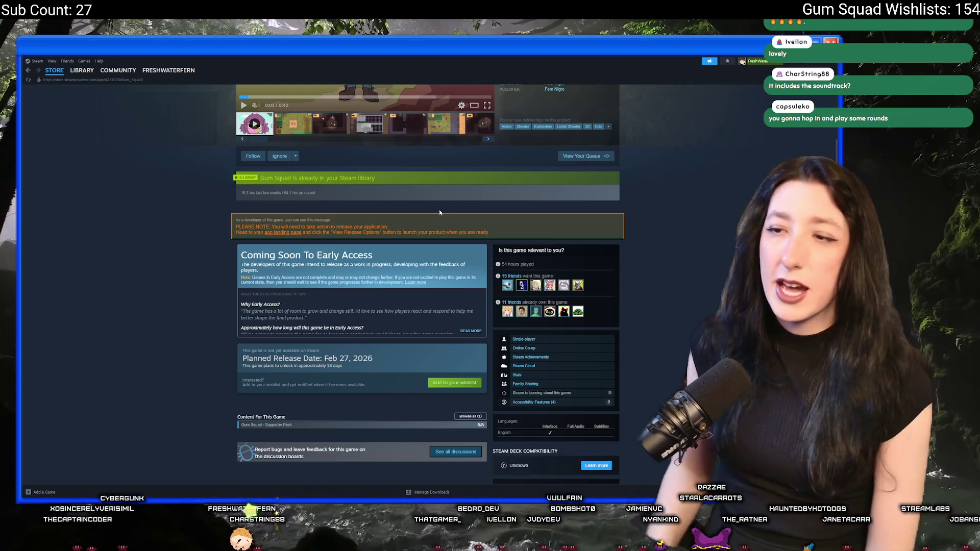
scroll(439, 210, down, 5)
scroll(428, 227, down, 5)
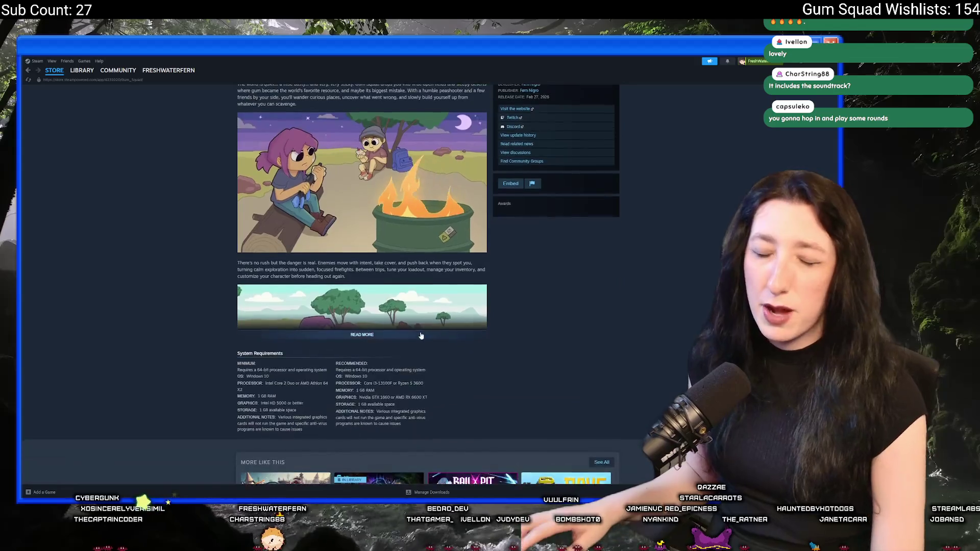
Expand the full About This Game description, then return to GameMaker's weather script
click(423, 335)
scroll(370, 163, down, 5)
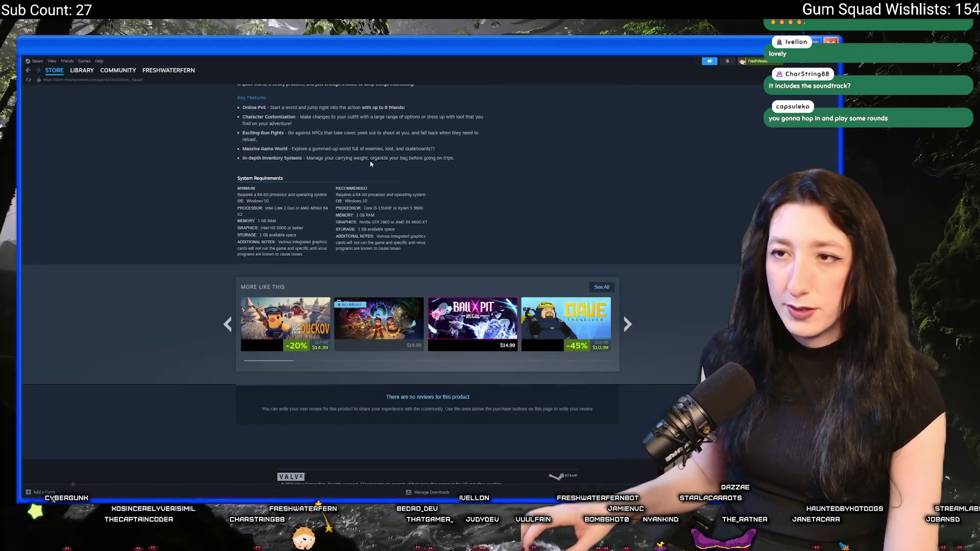
scroll(371, 163, up, 2)
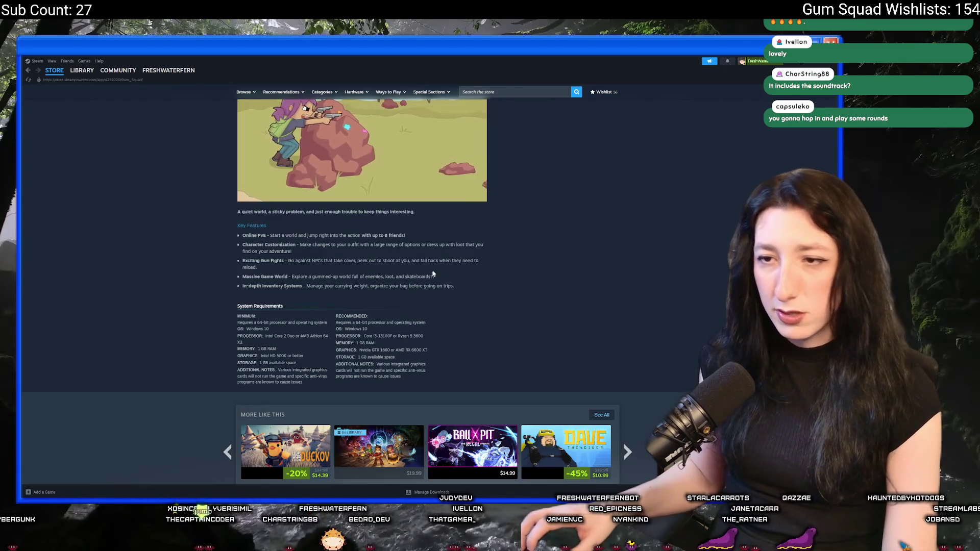
scroll(488, 283, up, 4)
scroll(535, 299, up, 5)
scroll(580, 314, down, 4)
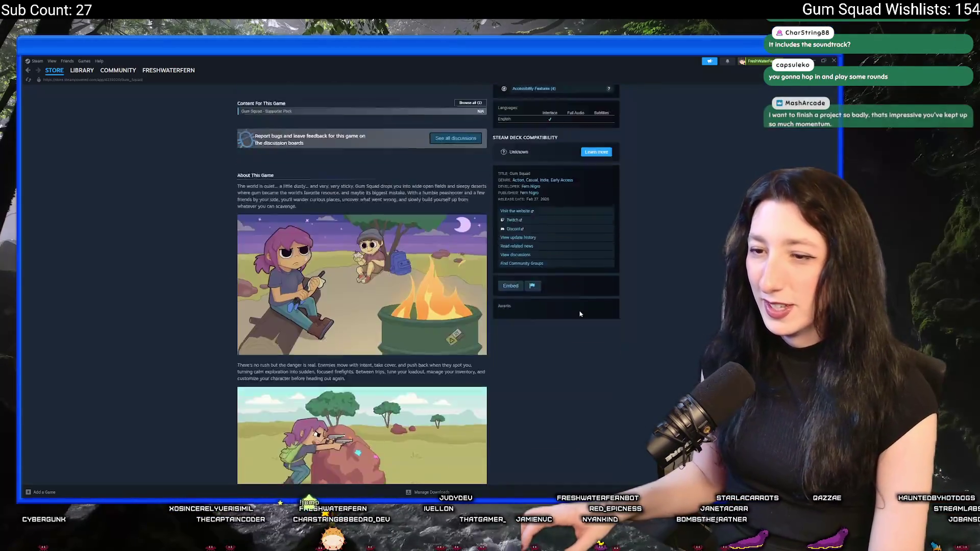
scroll(579, 314, down, 3)
scroll(578, 298, up, 5)
scroll(577, 283, up, 3)
scroll(577, 270, up, 1)
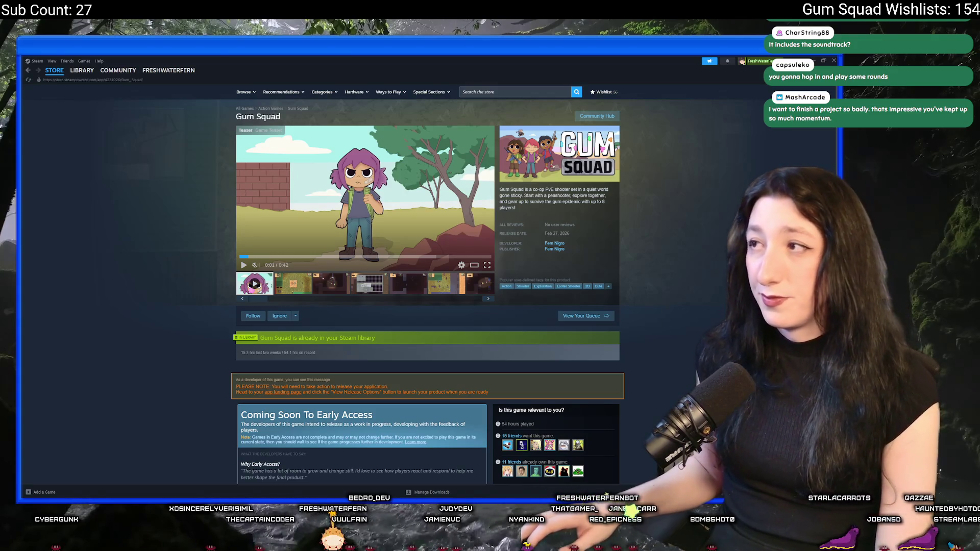
key(alt+Tab)
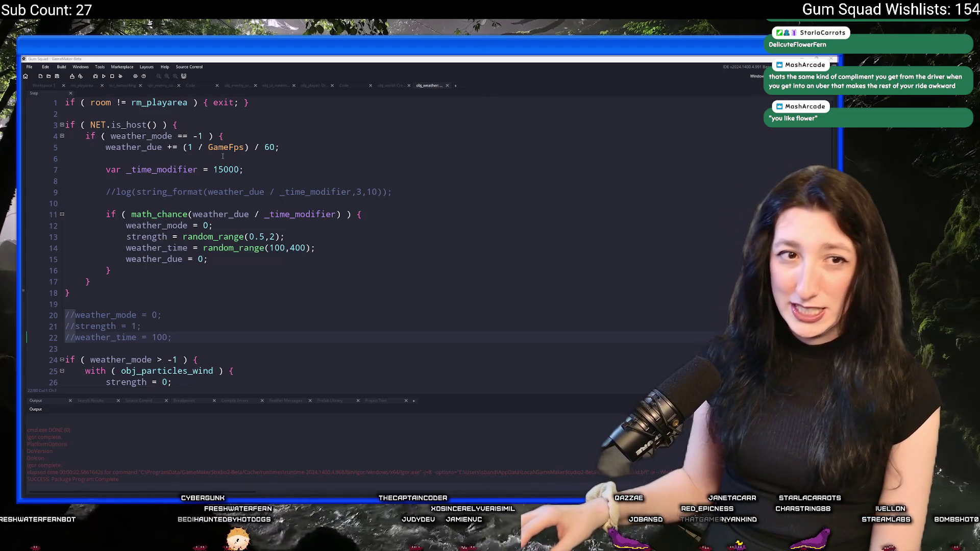
Delete the commented-out log line from the weather script
click(355, 217)
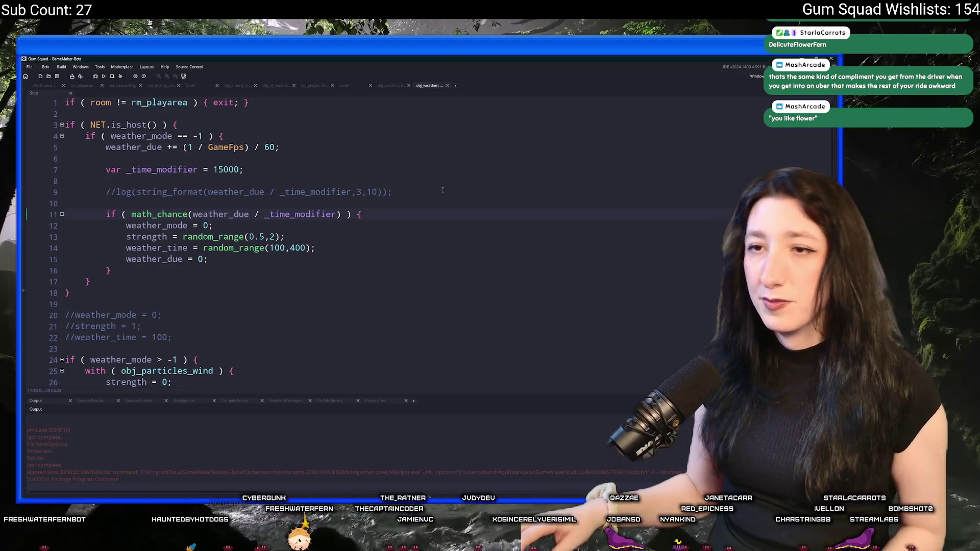
drag(442, 190, 440, 169)
key(BackSpace)
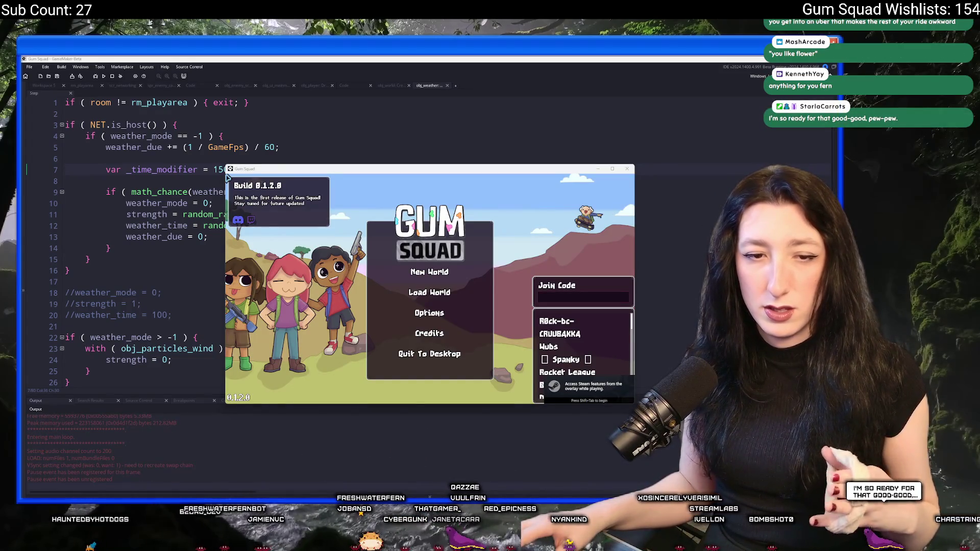
Start a New World, create its lobby and maximize the game window
click(412, 271)
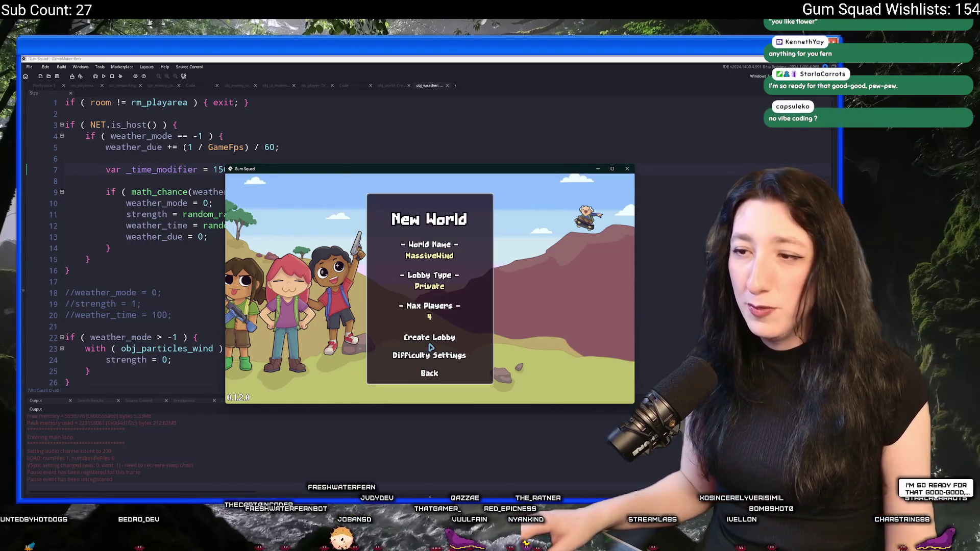
click(430, 338)
mouse_move(436, 170)
mouse_down()
mouse_move(459, 59)
mouse_move(394, 134)
mouse_up()
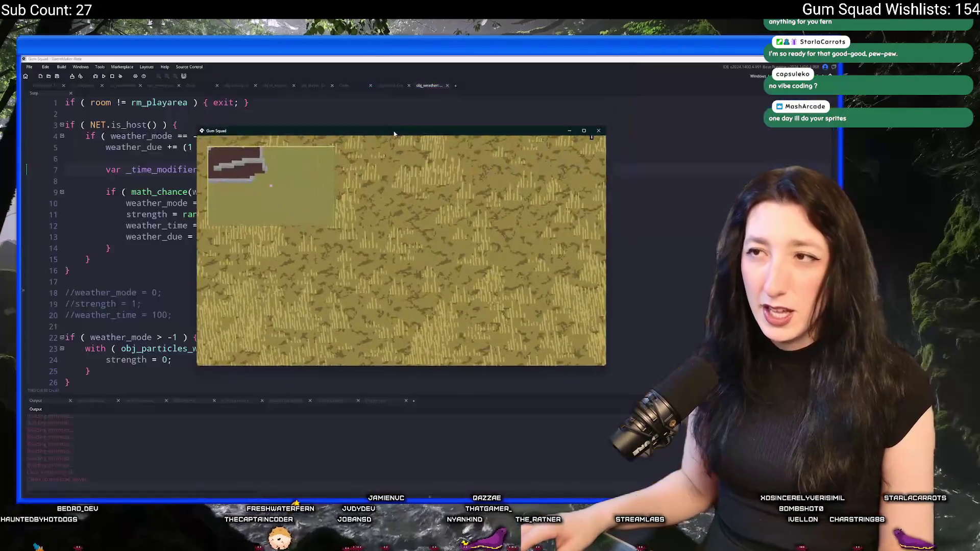
double_click(394, 134)
Equip the pistol from the inventory panel and close it
key(Tab)
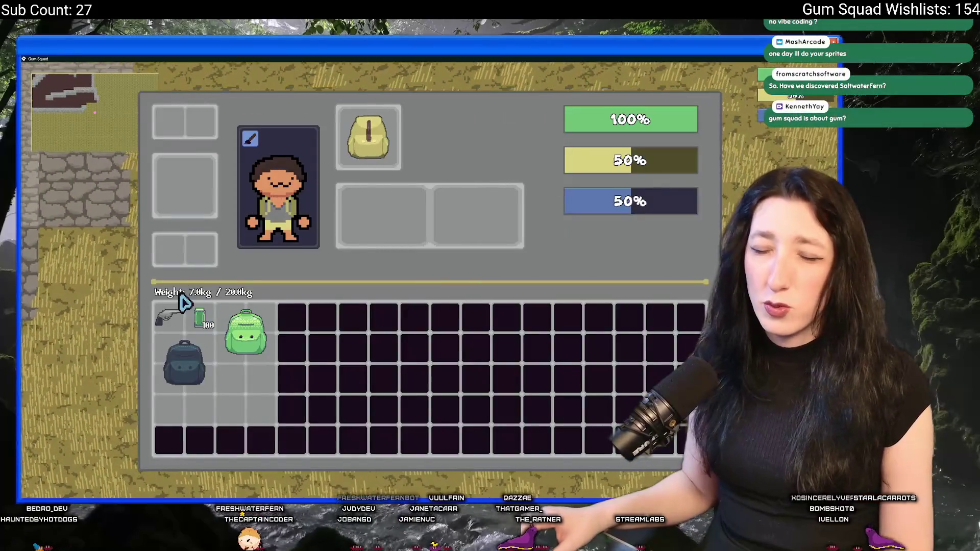
right_click(183, 301)
key(Tab)
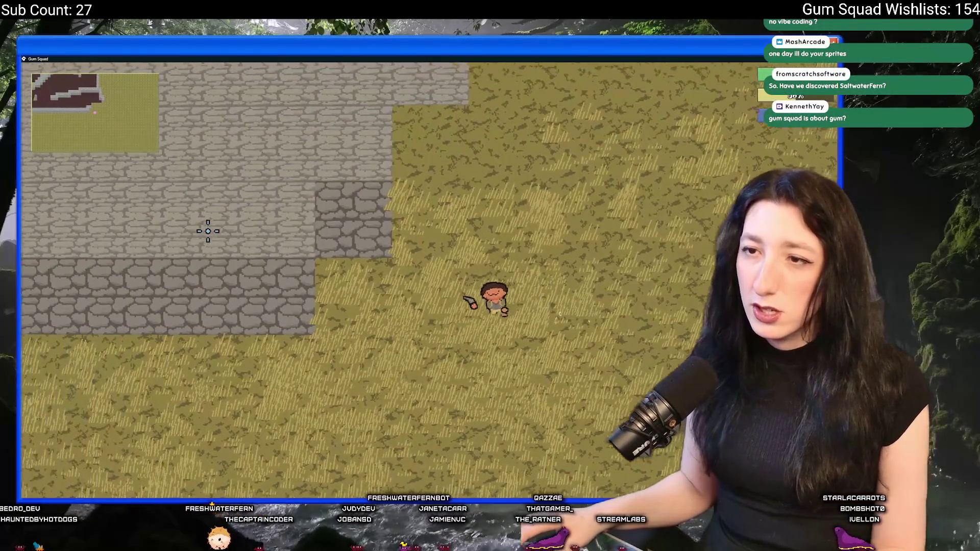
Walk the character up and left through the stone corridor into the cave
key(a)
key(w)
key(w)
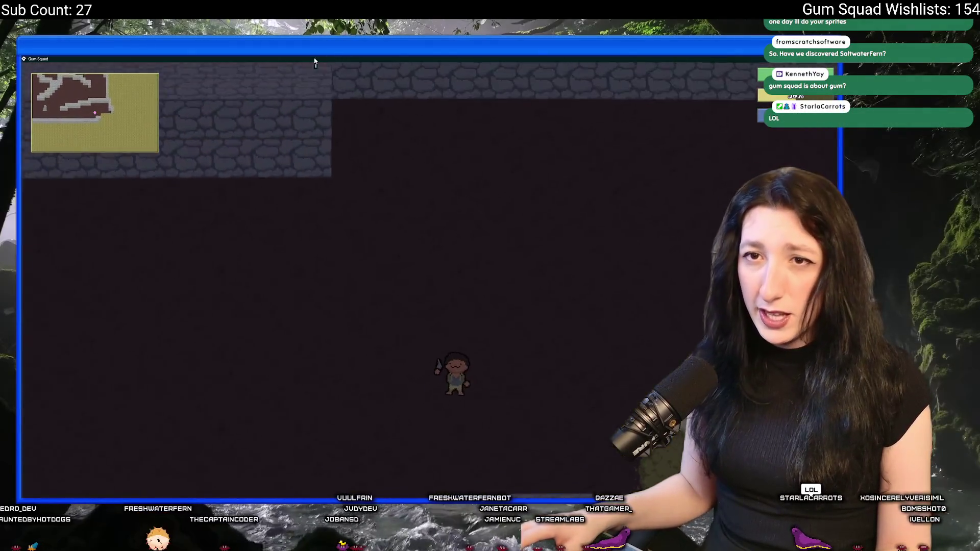
key(w)
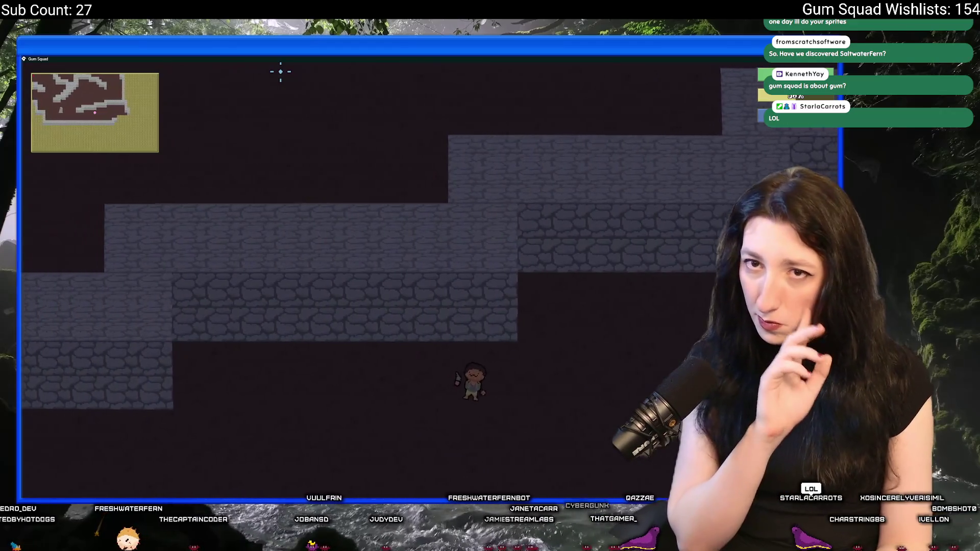
key(a)
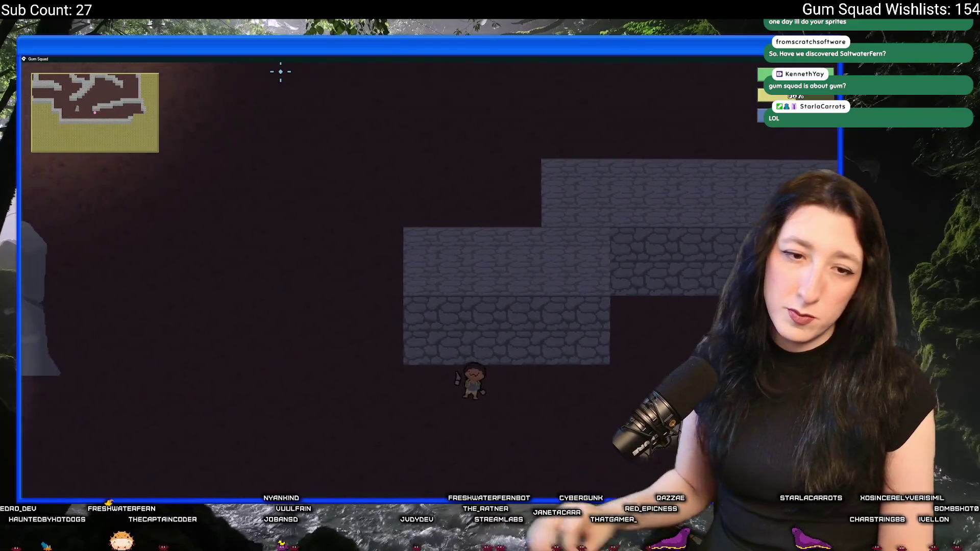
key(w)
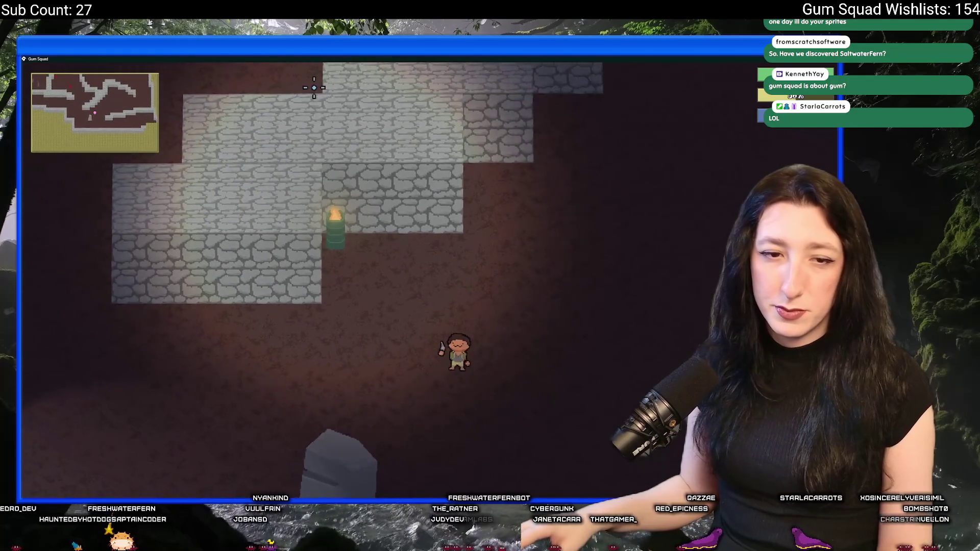
key(a)
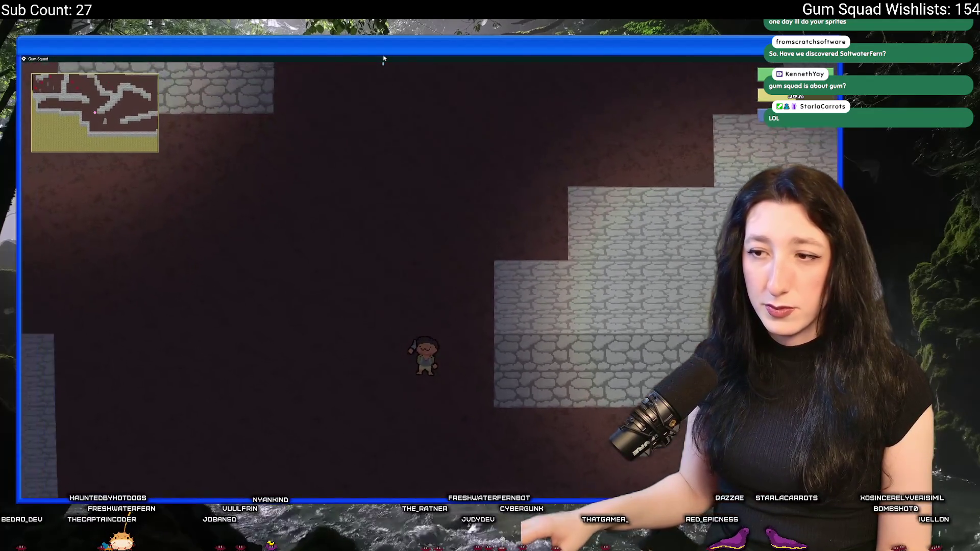
key(a)
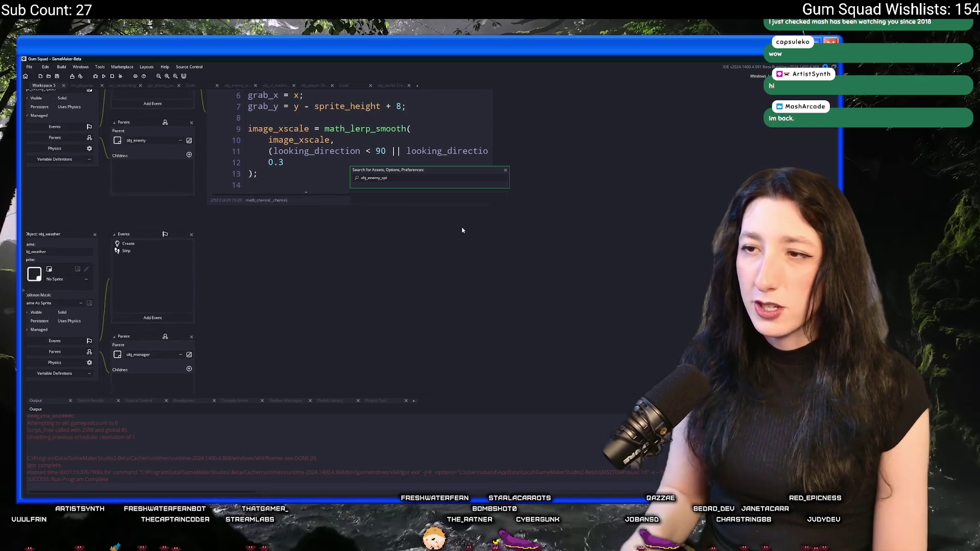
Show the spider enemy's Draw event code centred in the workspace
click(151, 207)
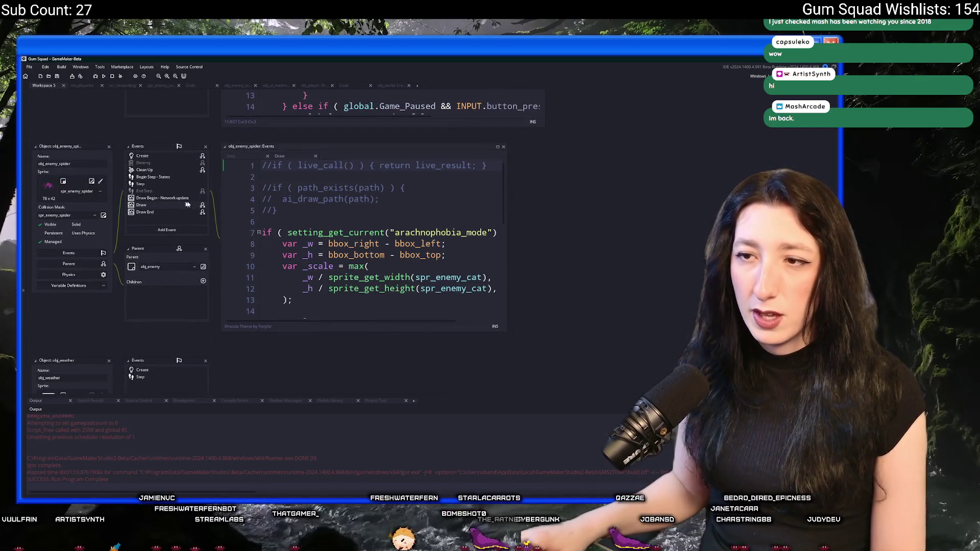
scroll(476, 264, down, 2)
scroll(475, 264, up, 2)
mouse_move(506, 332)
mouse_down()
mouse_move(470, 280)
mouse_move(660, 382)
mouse_up()
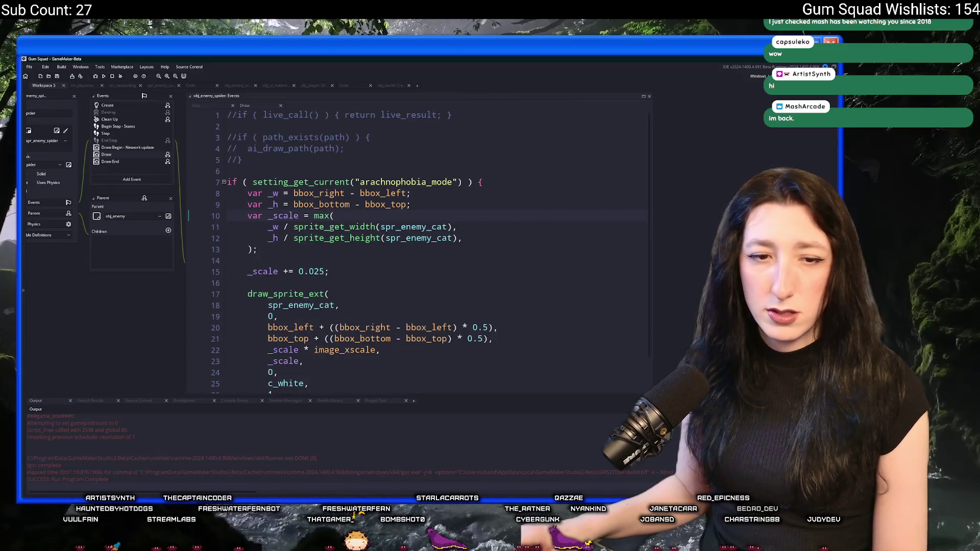
scroll(429, 230, down, 2)
scroll(429, 230, down, 2)
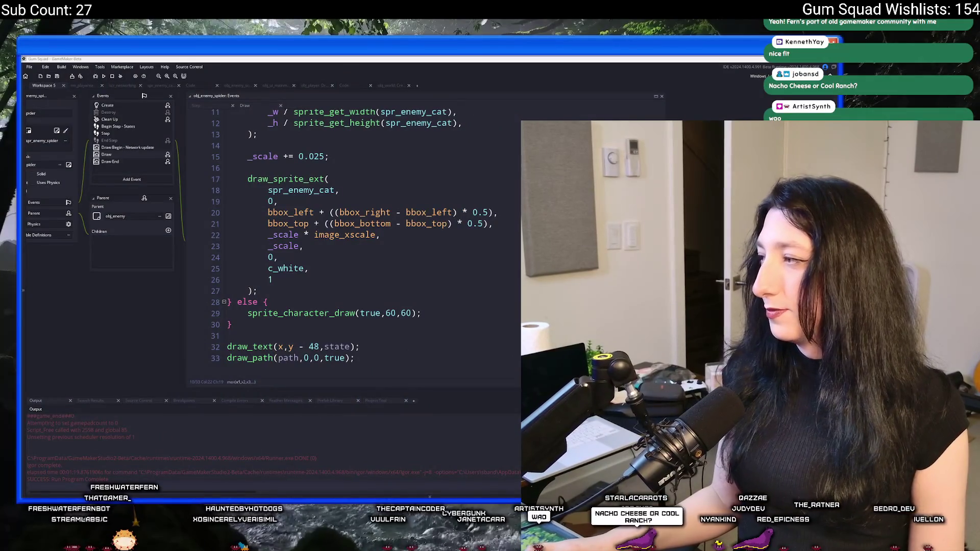
click(460, 257)
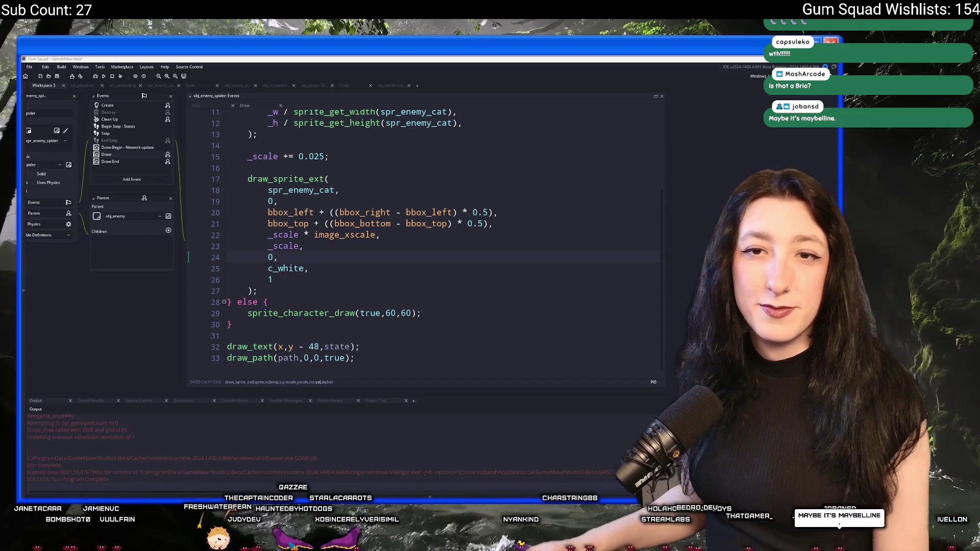
key(Down)
key(Down)
scroll(471, 295, up, 2)
scroll(373, 308, down, 2)
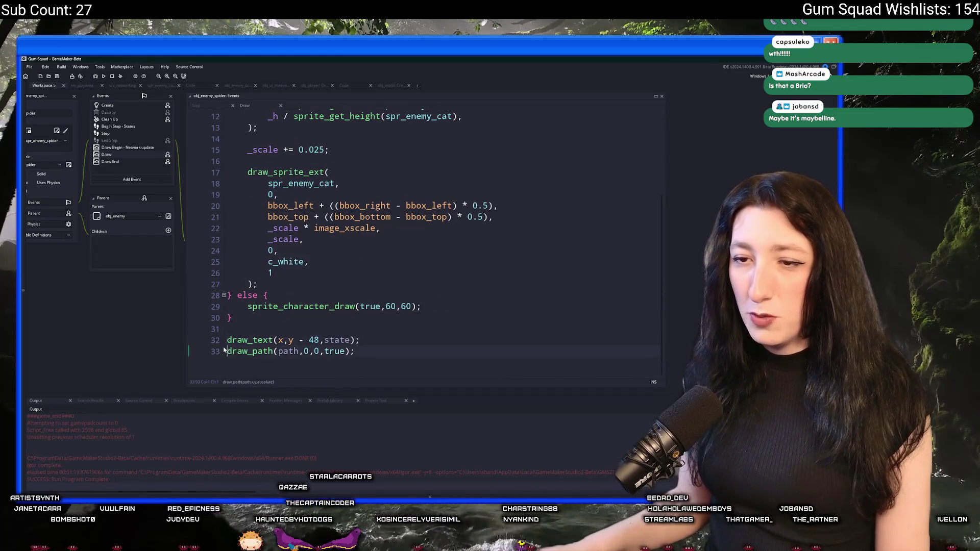
Comment out the spider's debug text and path lines, then search the project for draw_path
key(shift+Up)
key(ctrl+k)
scroll(306, 337, left, 3)
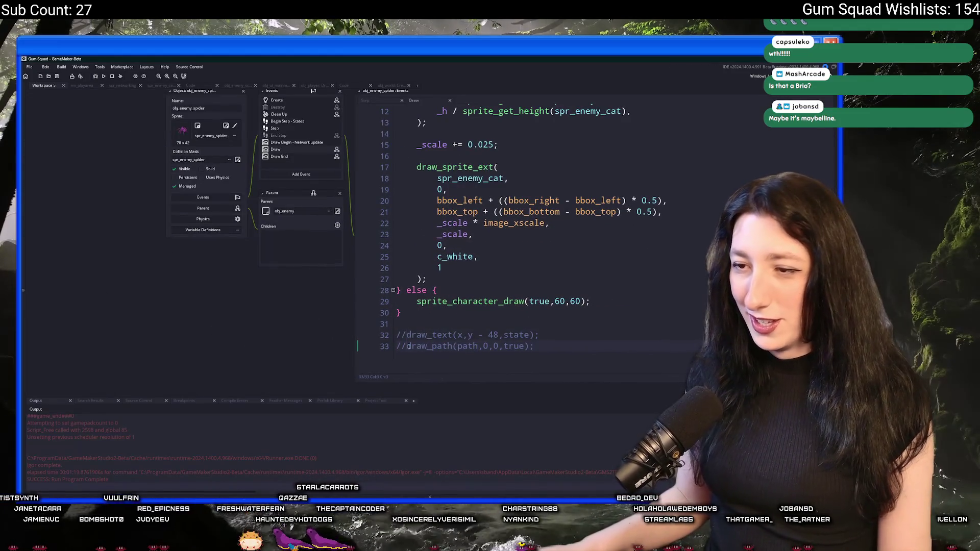
key(ctrl+shift+f)
key(Return)
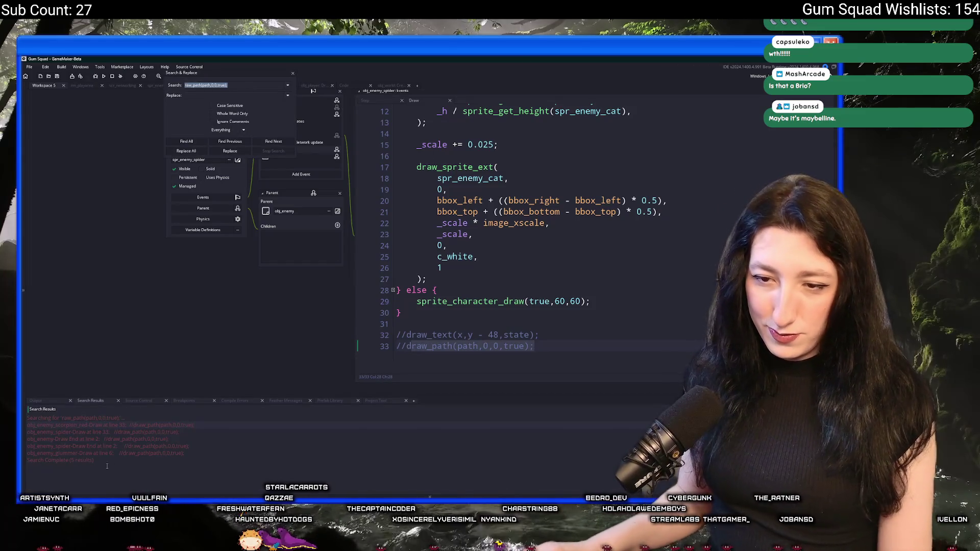
scroll(306, 85, up, 2)
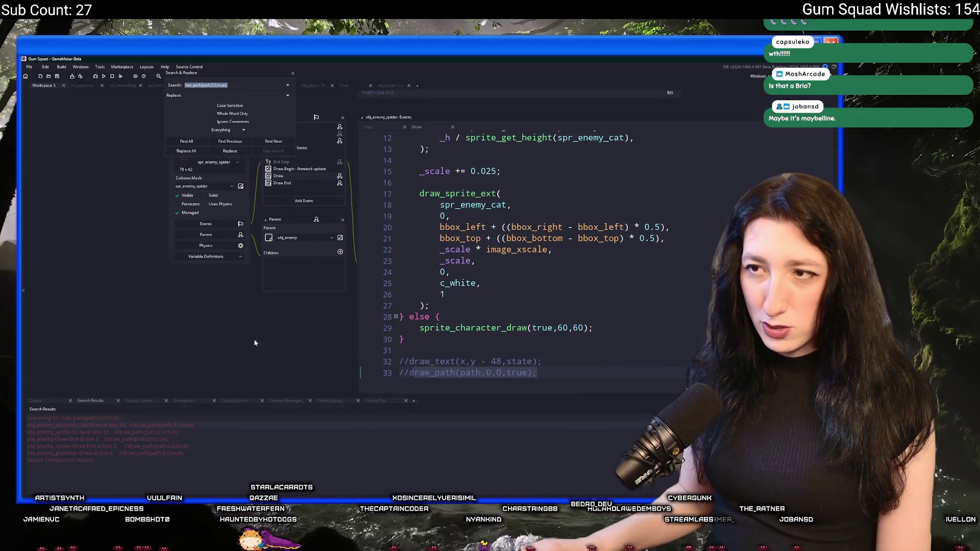
Close the search panel and the spider enemy object with its code
click(294, 73)
scroll(253, 187, up, 4)
click(249, 195)
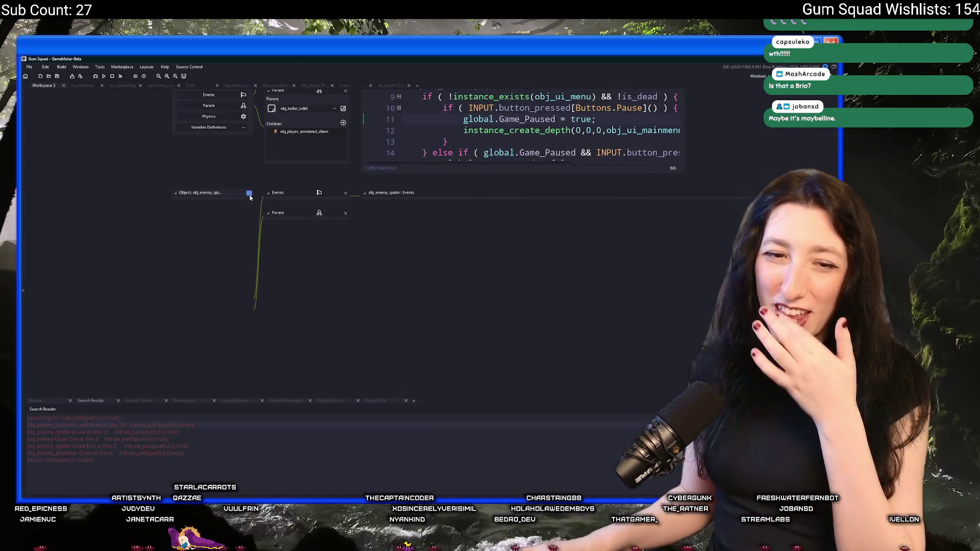
scroll(243, 251, up, 2)
scroll(243, 250, up, 3)
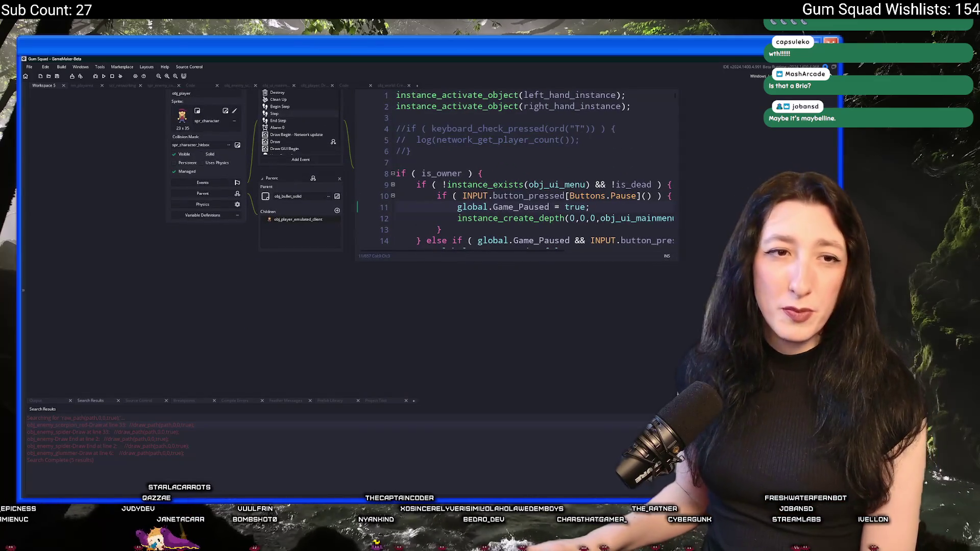
scroll(239, 260, up, 6)
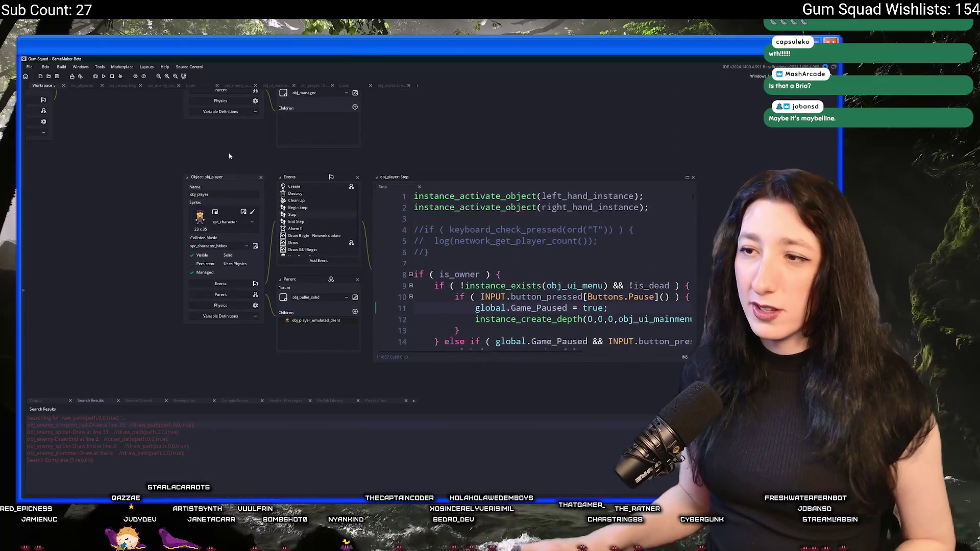
Look over the open object windows and collapse the obj_weather panel
drag(230, 161, 377, 257)
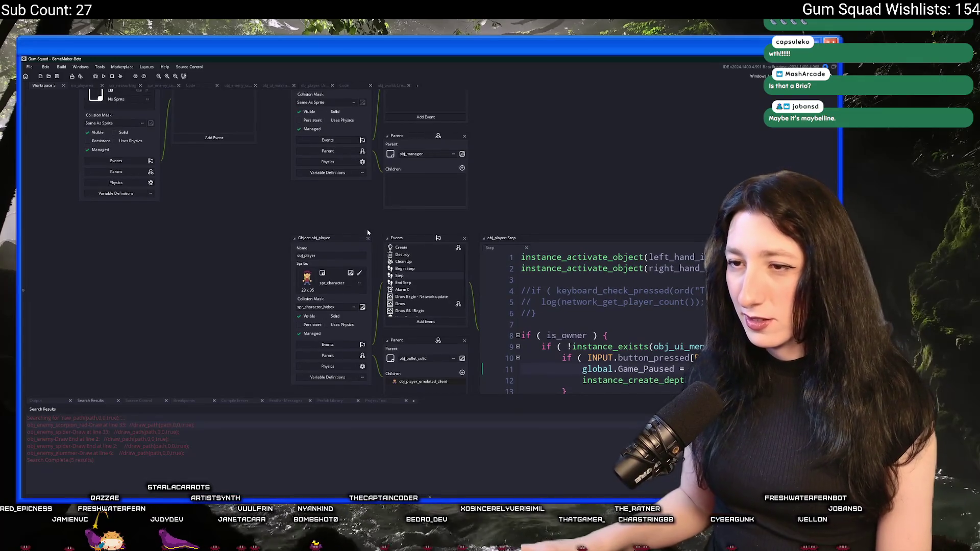
drag(242, 193, 312, 297)
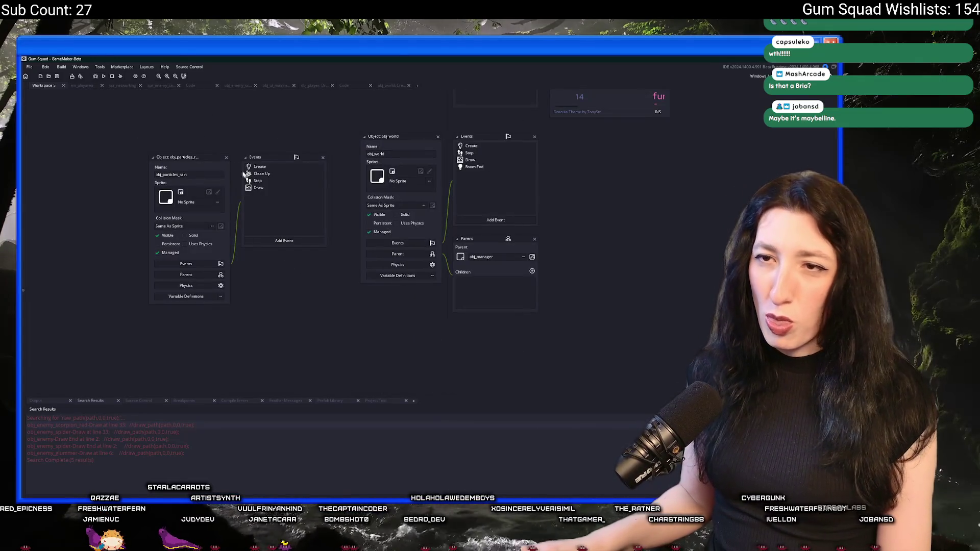
scroll(294, 291, up, 3)
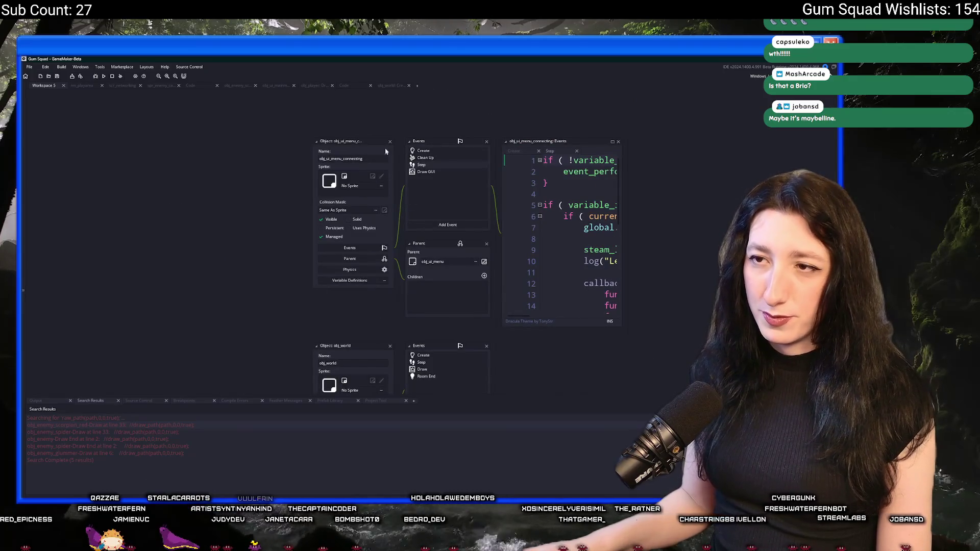
scroll(357, 280, up, 5)
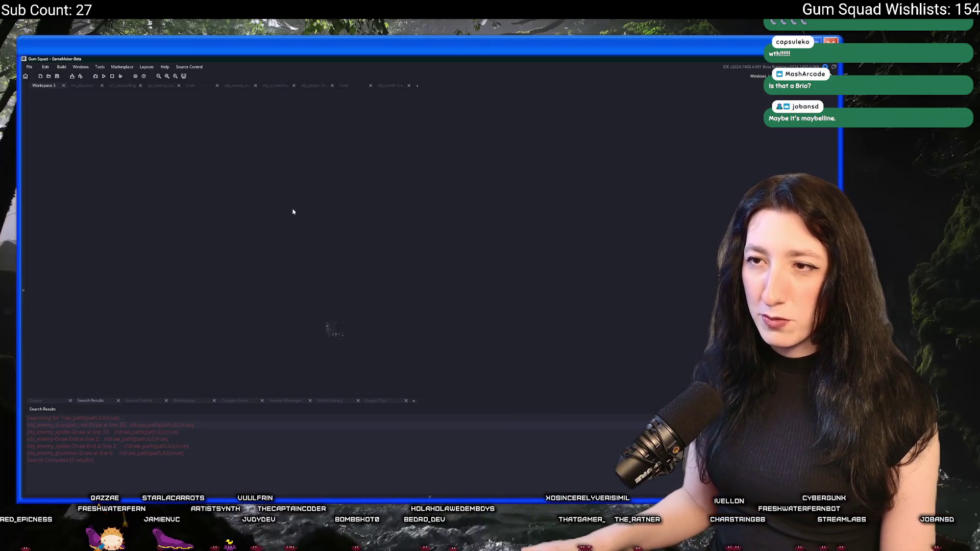
scroll(310, 233, down, 3)
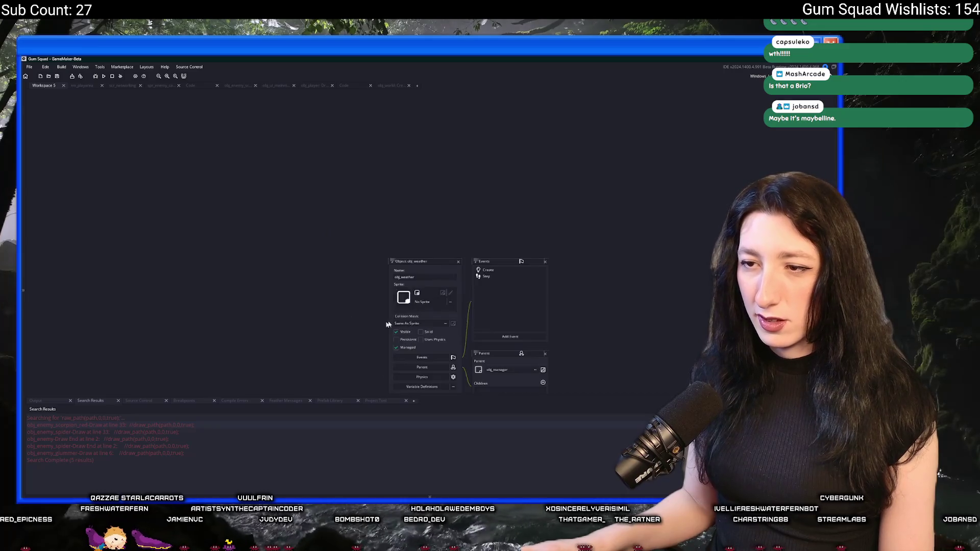
click(463, 263)
Close the two extra workspace tabs and open rm_playarea in the room editor
middle_click(124, 84)
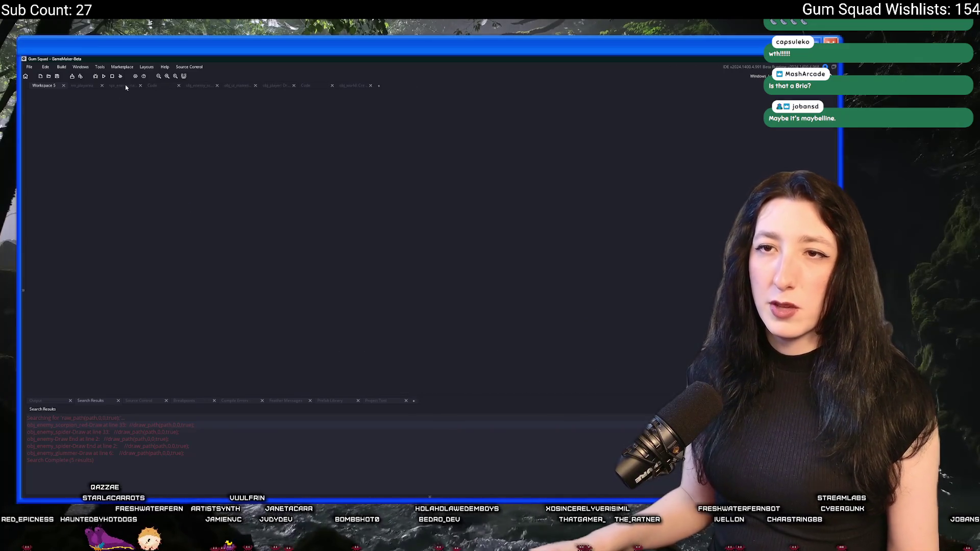
middle_click(125, 84)
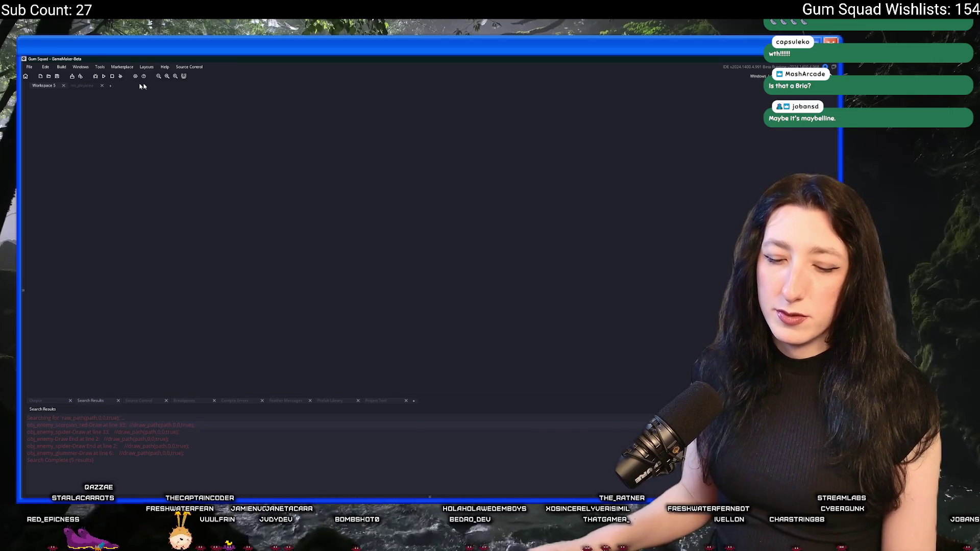
click(79, 86)
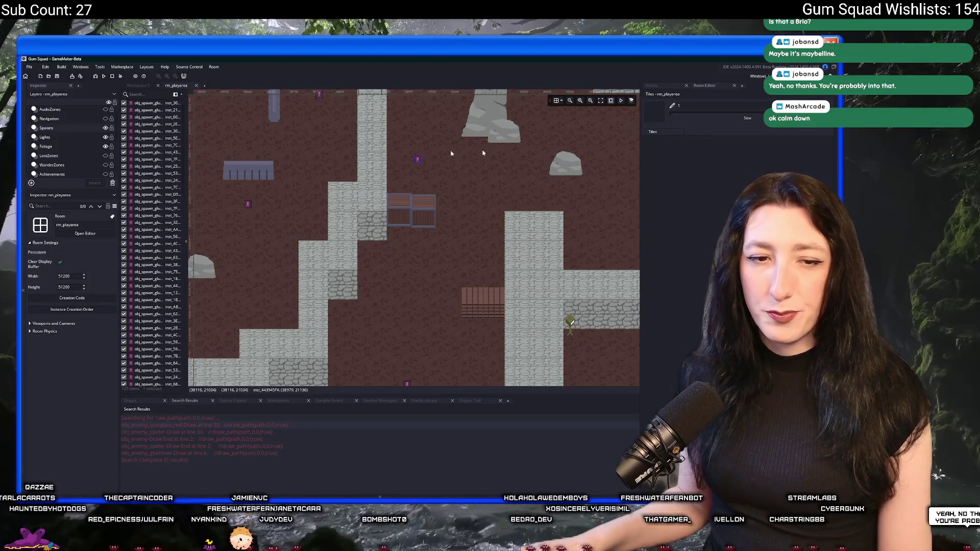
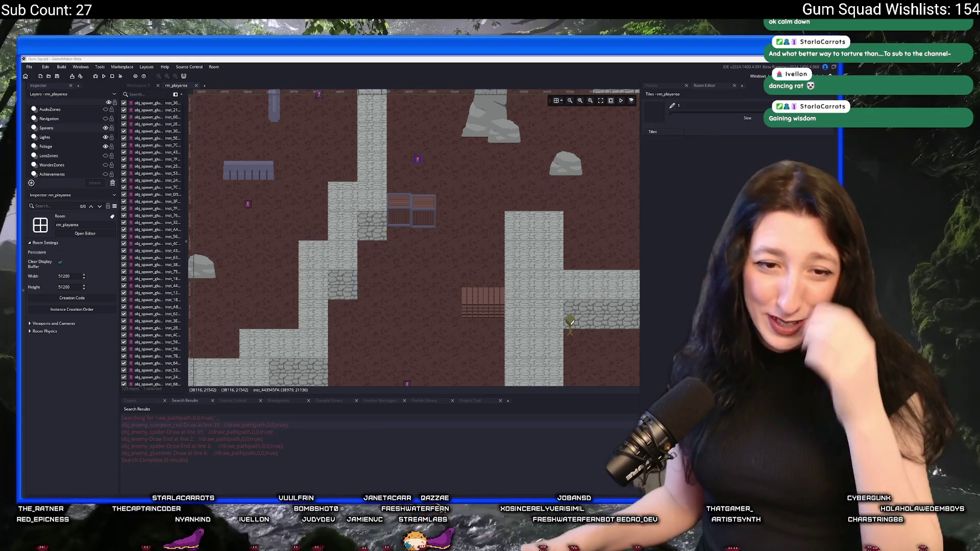
scroll(482, 279, down, 2)
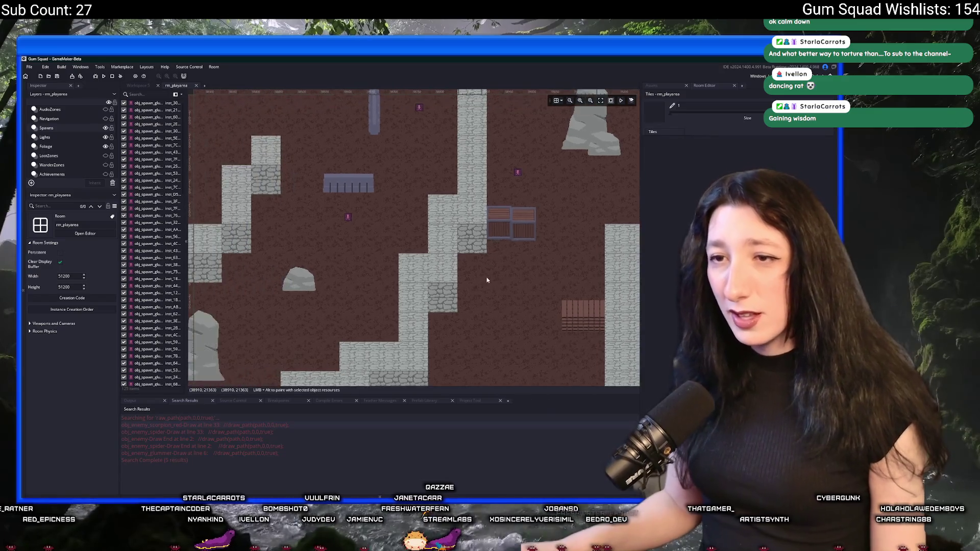
scroll(481, 279, down, 2)
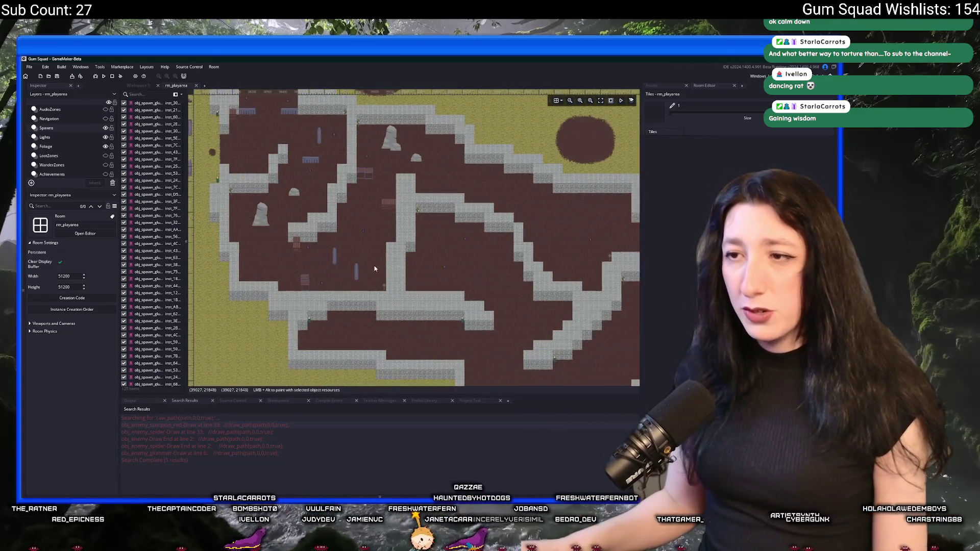
scroll(375, 268, up, 1)
scroll(374, 268, down, 3)
scroll(373, 280, up, 1)
scroll(346, 209, up, 1)
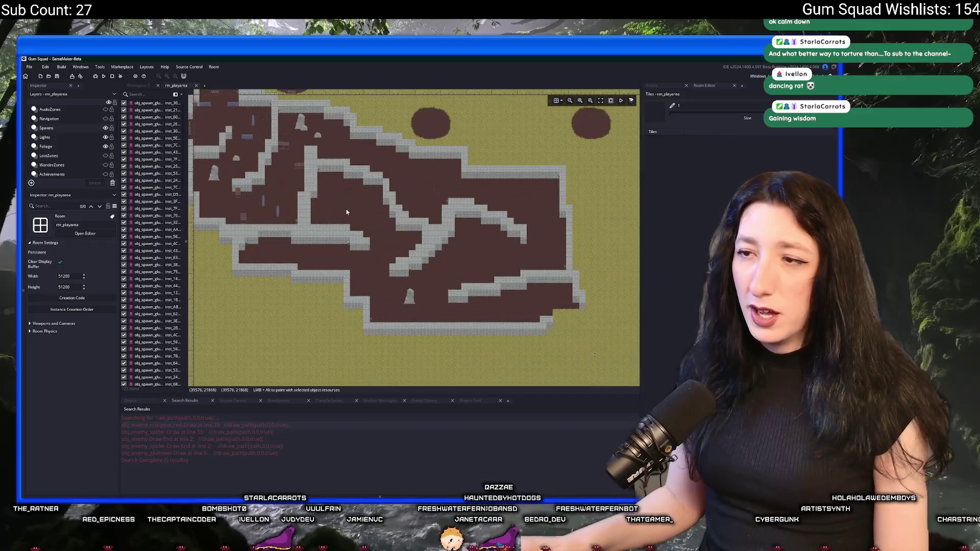
scroll(345, 196, up, 1)
scroll(345, 196, down, 1)
scroll(322, 192, up, 1)
scroll(291, 188, up, 2)
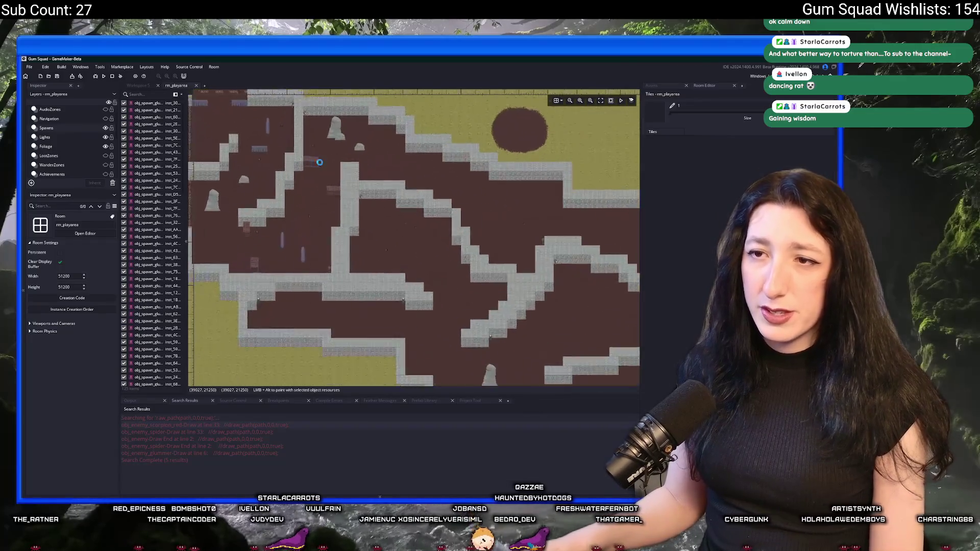
scroll(238, 184, up, 1)
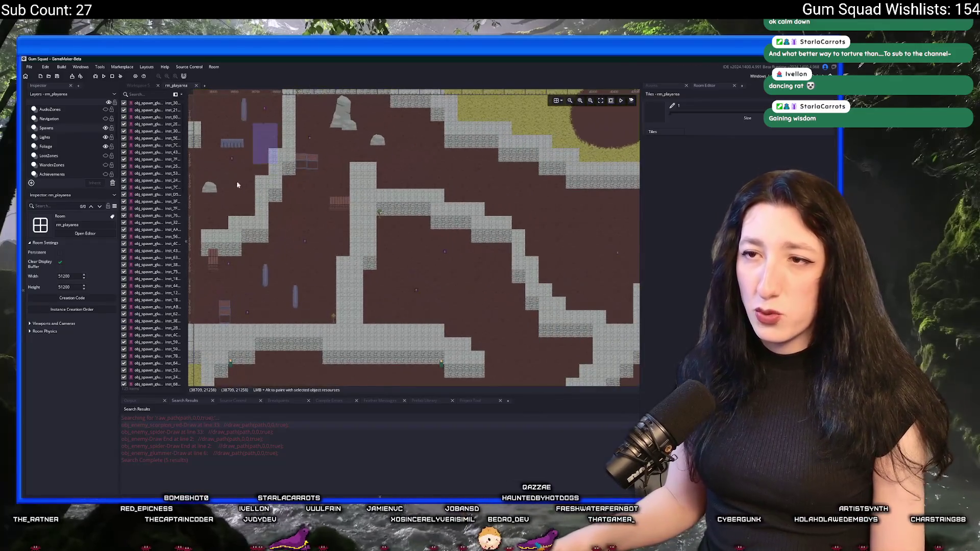
Place obj_rock_cave0 and obj_rock_cave1 cave rocks in the room from the Asset Browser
click(671, 92)
scroll(483, 251, down, 2)
scroll(439, 277, up, 1)
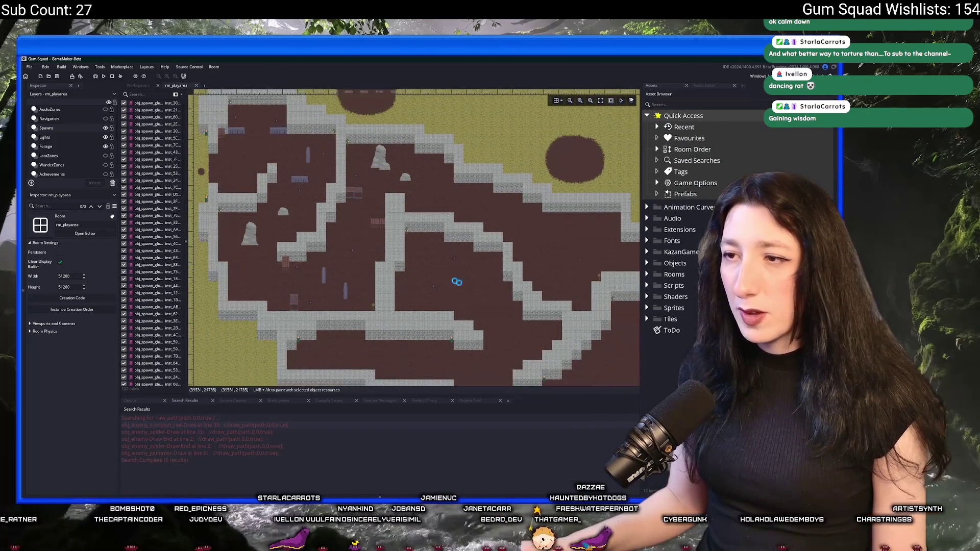
click(711, 112)
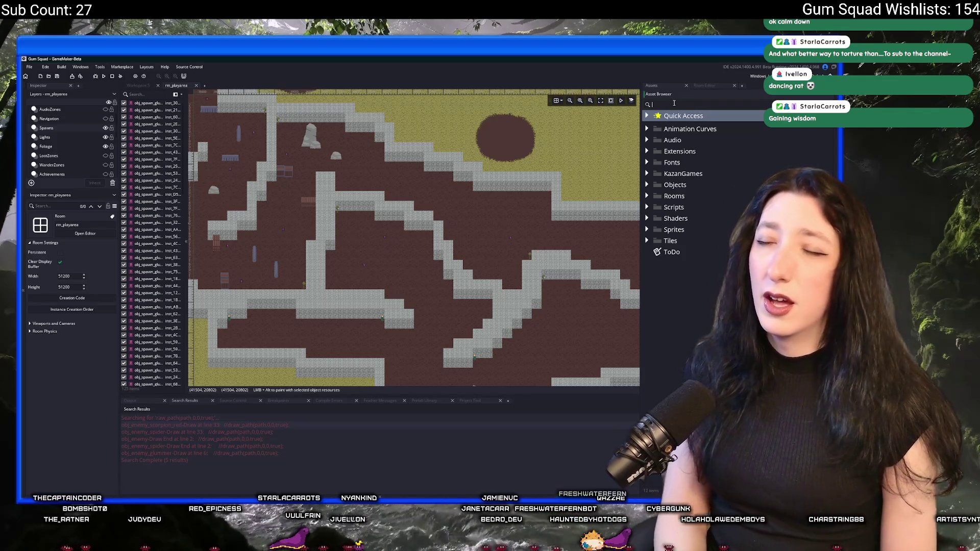
text(solk)
scroll(433, 274, up, 3)
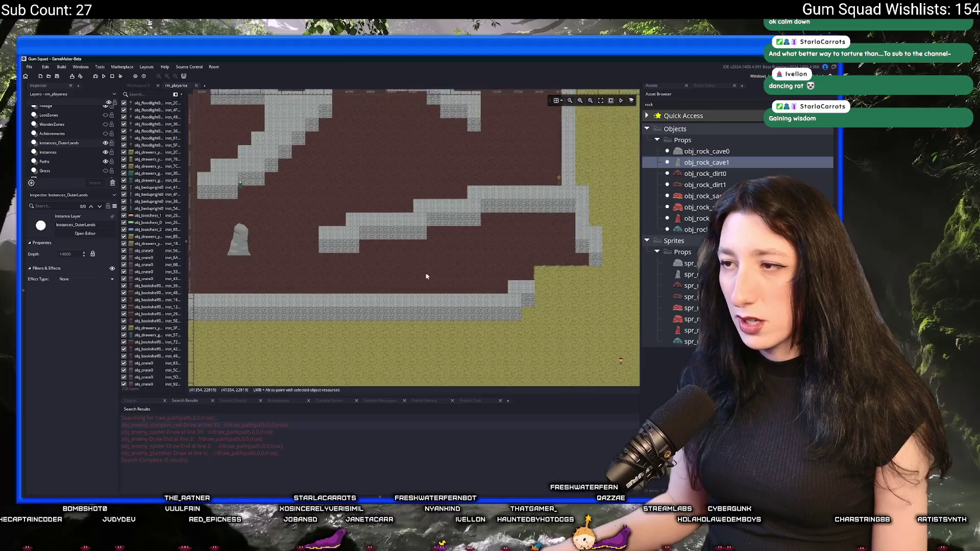
click(706, 152)
alt+click(506, 246)
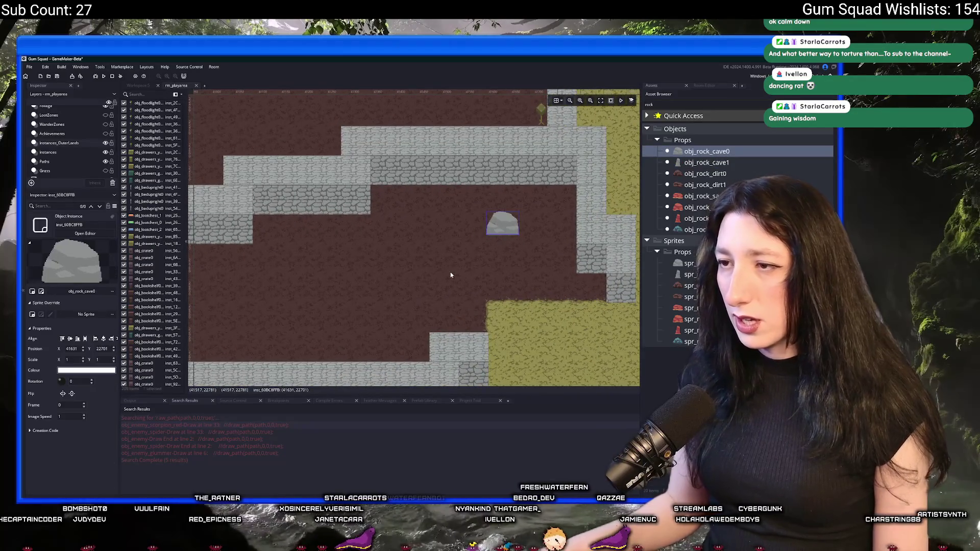
click(708, 162)
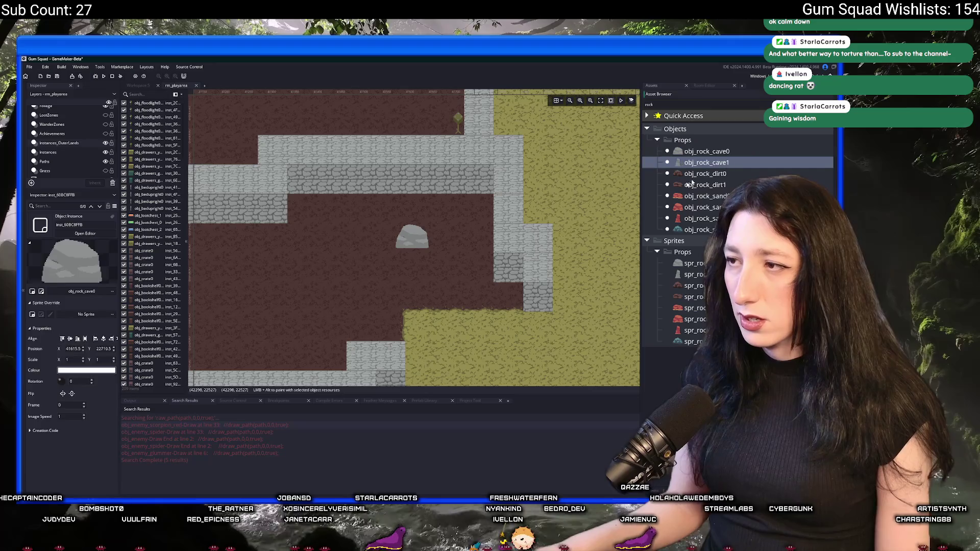
alt+click(276, 329)
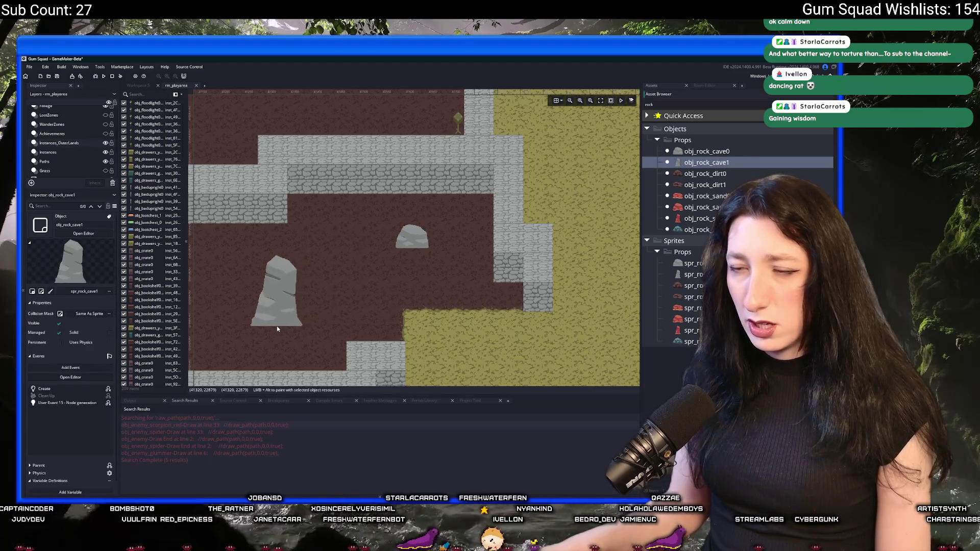
Place obj_rock_dirt1 and obj_rock_dirt0 small dirt rocks on the grass
click(705, 184)
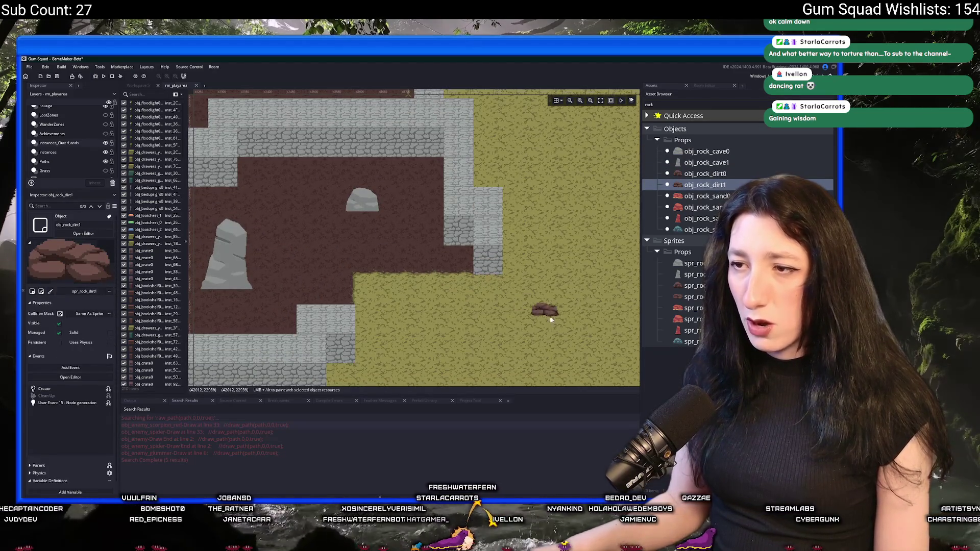
alt+click(555, 295)
click(695, 174)
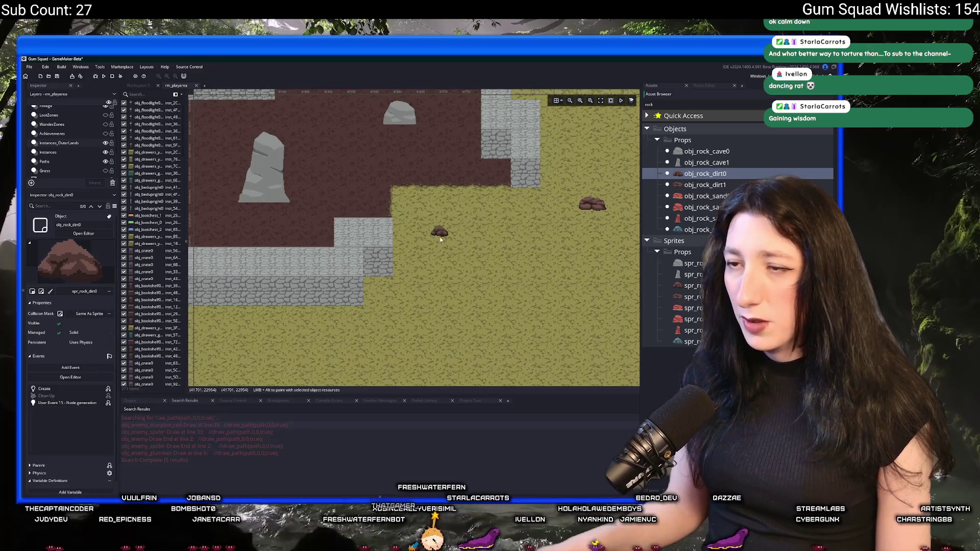
alt+click(477, 217)
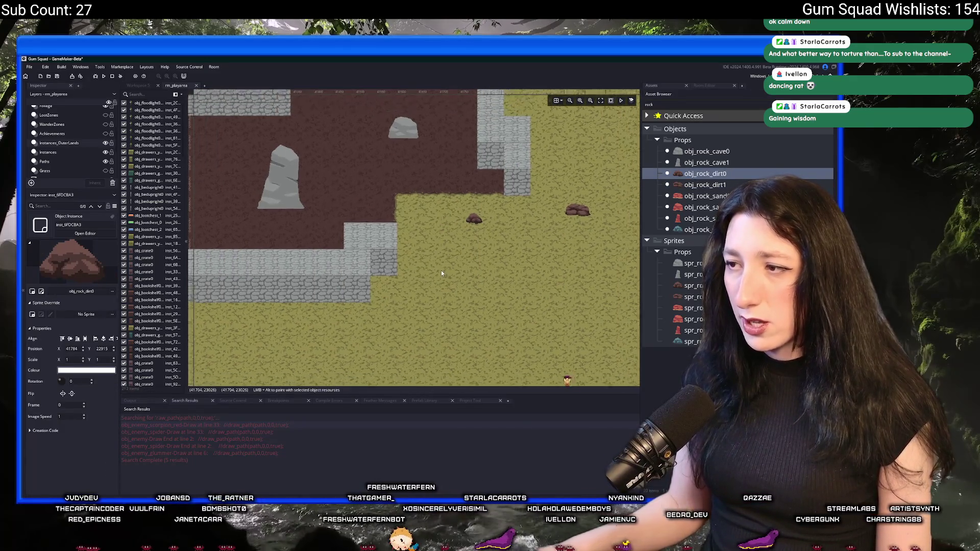
scroll(441, 270, down, 3)
text(tree)
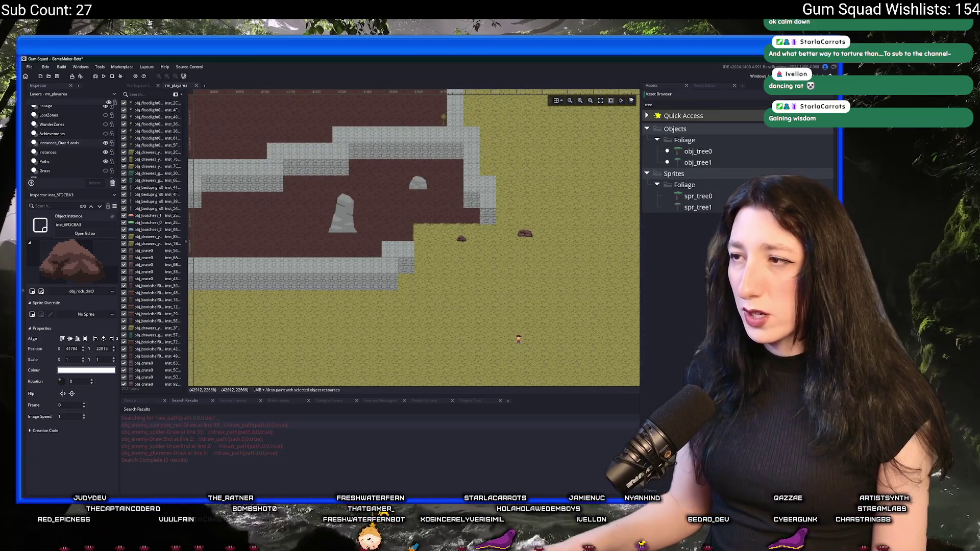
Place an obj_tree0 and an obj_tree1 tree on the grassy area
click(719, 152)
alt+click(444, 299)
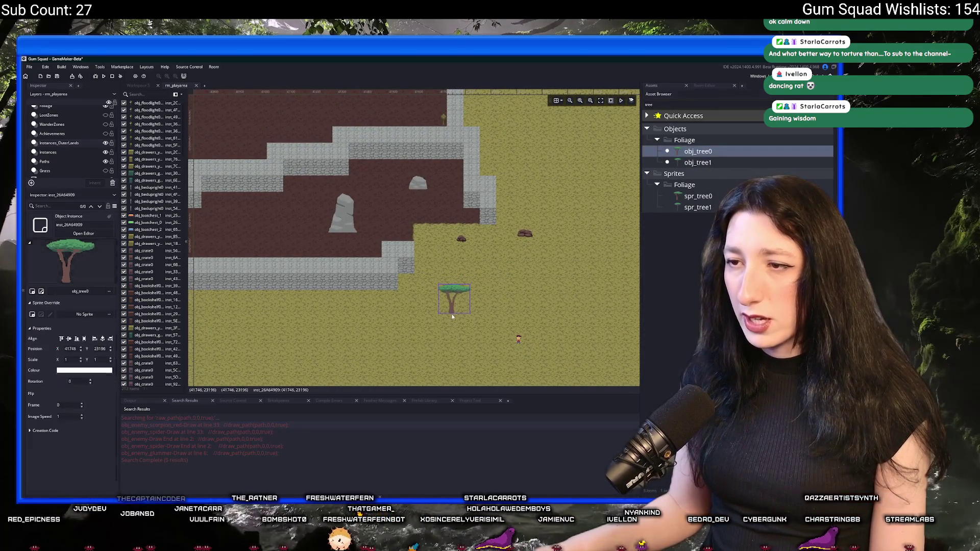
click(697, 162)
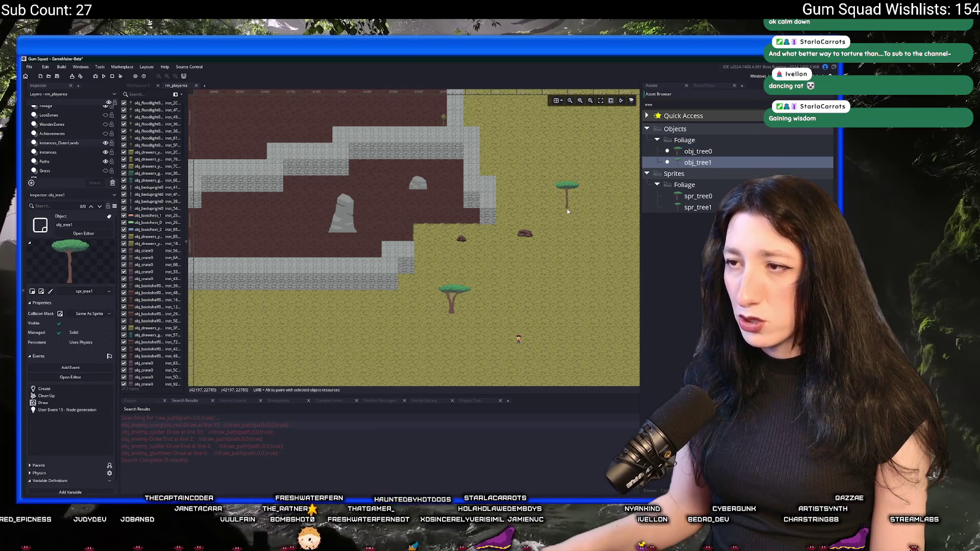
alt+click(567, 211)
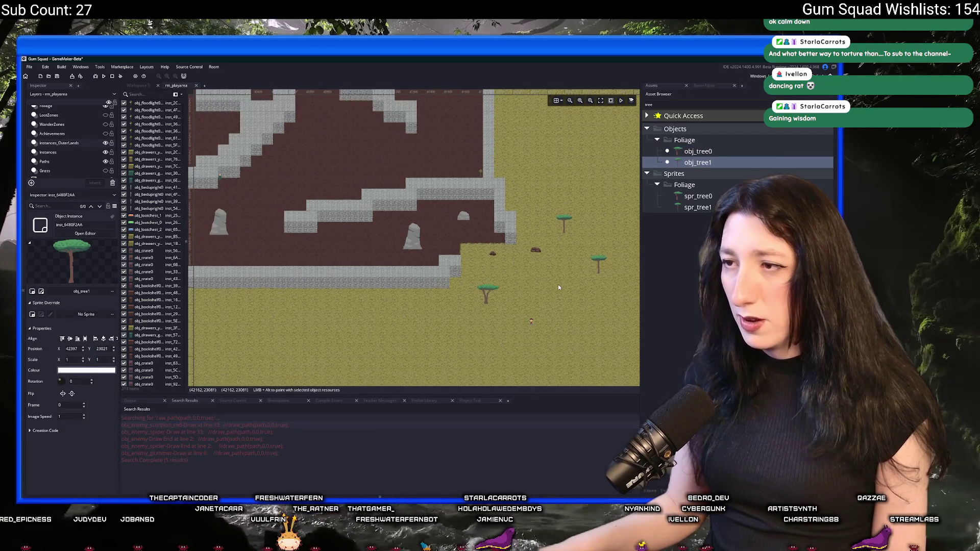
scroll(558, 285, down, 2)
scroll(557, 284, left, 3)
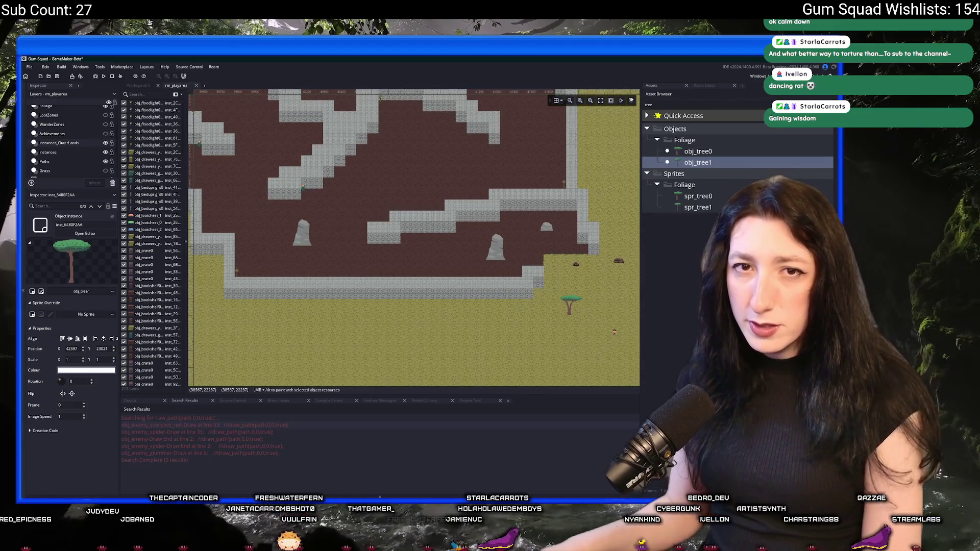
scroll(388, 258, up, 5)
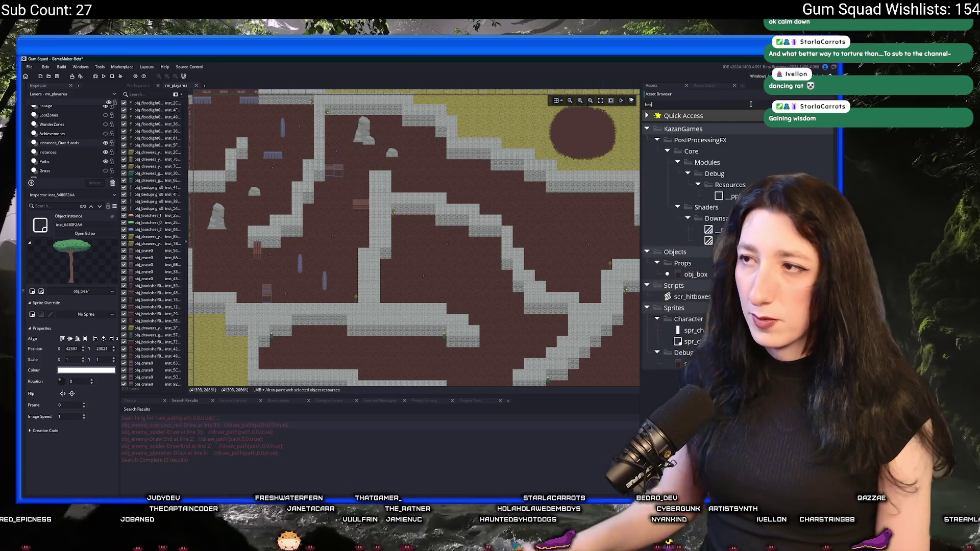
text(box)
scroll(463, 245, down, 2)
scroll(308, 244, up, 2)
scroll(337, 200, up, 1)
scroll(337, 201, up, 1)
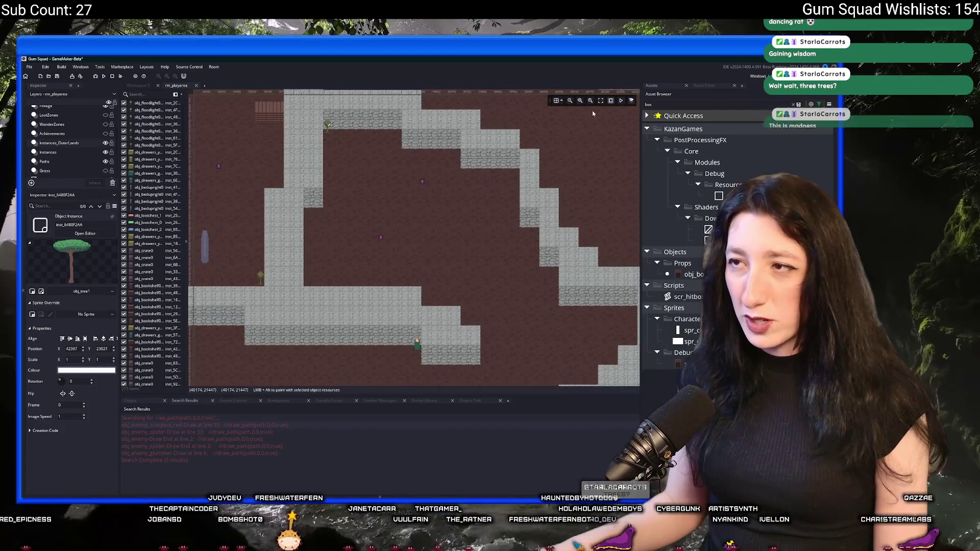
scroll(502, 135, up, 1)
scroll(502, 134, down, 2)
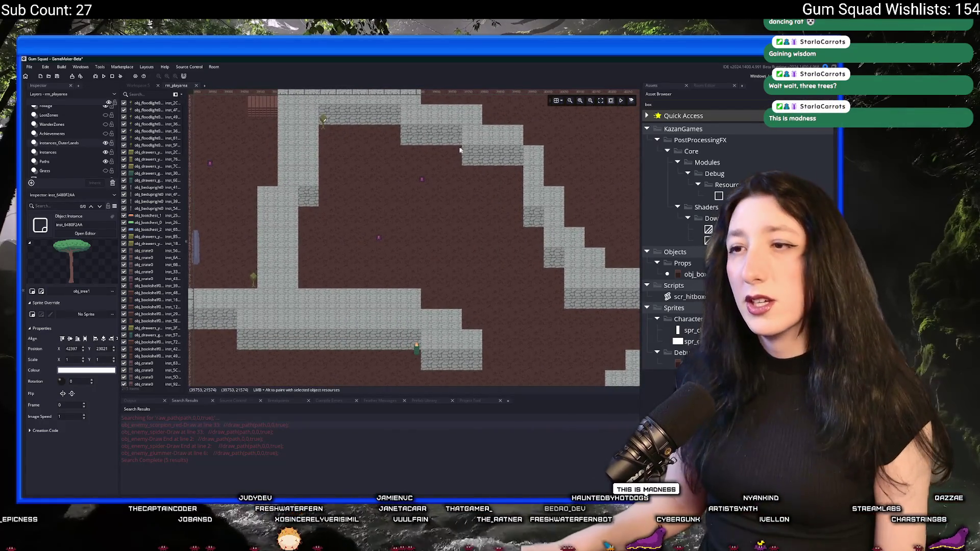
scroll(450, 145, up, 2)
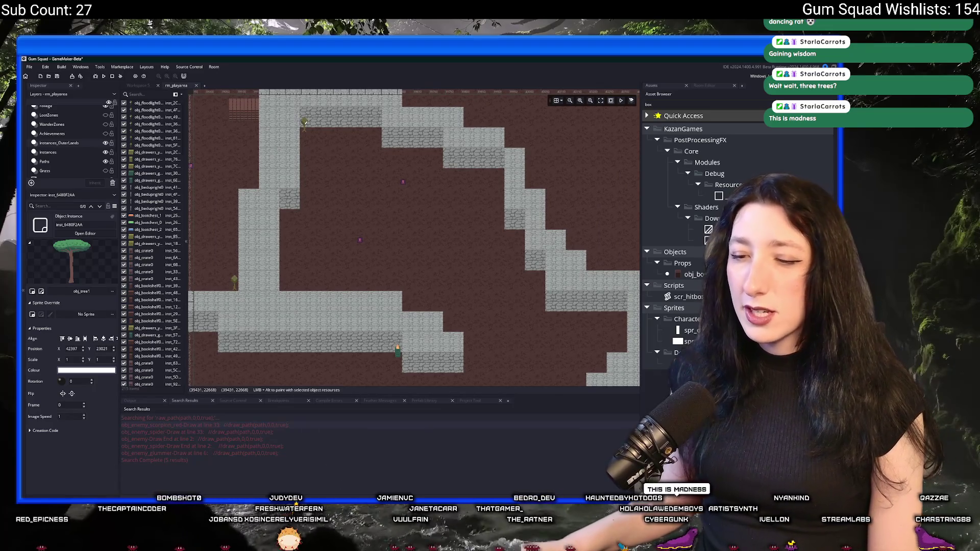
Snip a rectangle of the cave level with Snipping Tool, then reopen system search
key(super)
text(snip)
key(Return)
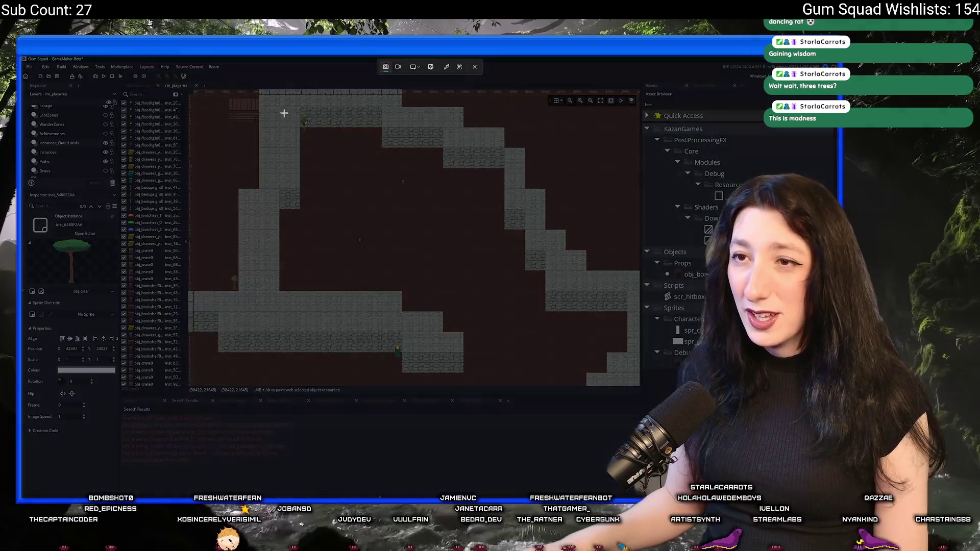
drag(273, 108, 588, 379)
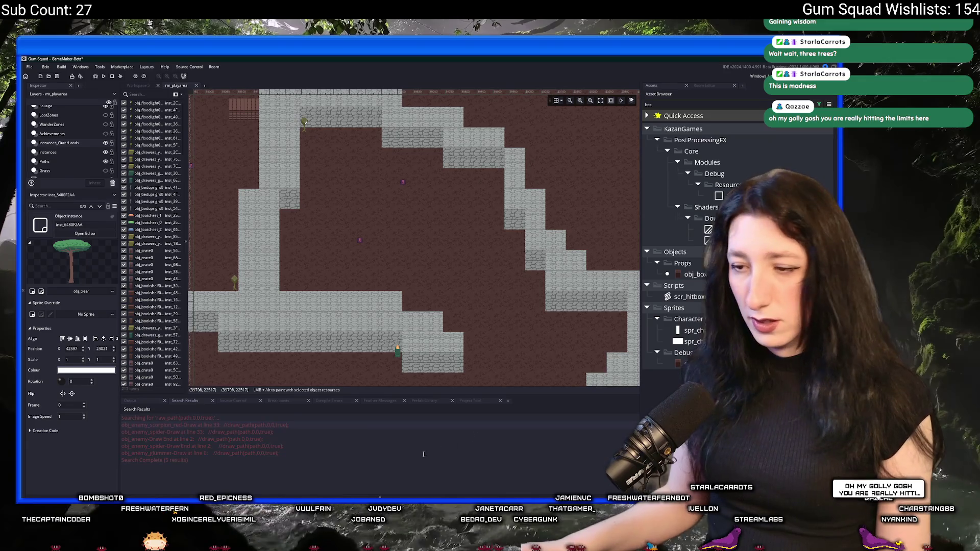
key(super)
text(aseprite)
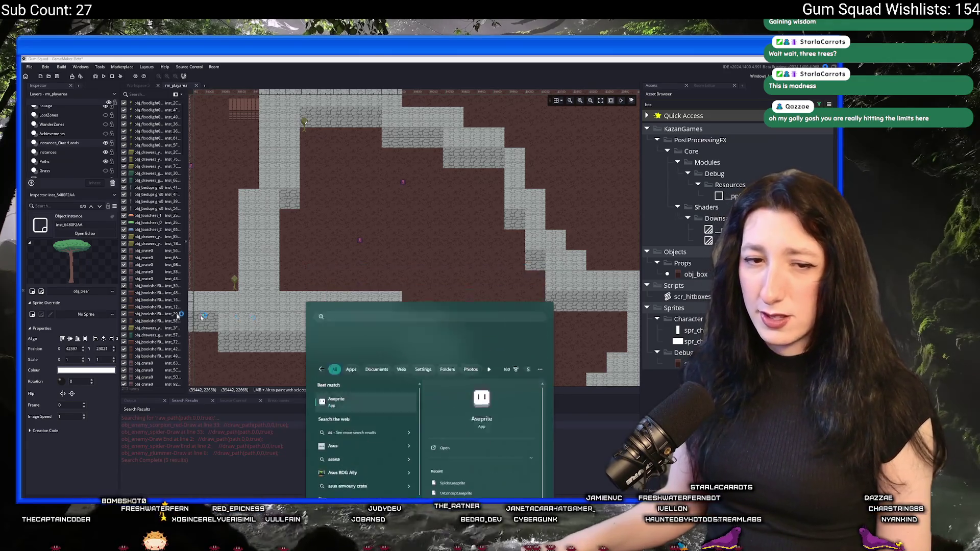
Start a new Aseprite sprite, paste the cave level snip and add a layer above it
key(Return)
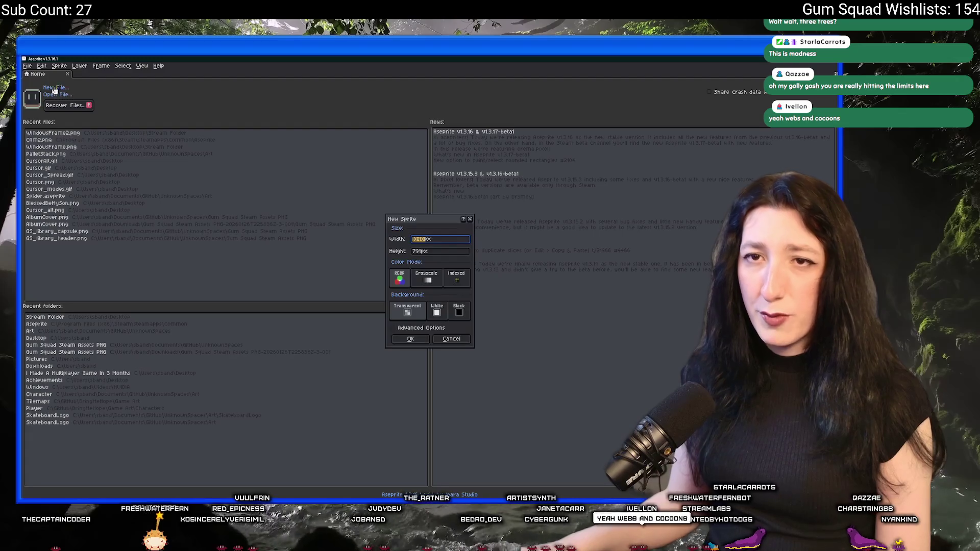
click(54, 90)
key(Return)
key(ctrl+v)
scroll(319, 191, down, 1)
key(shift+n)
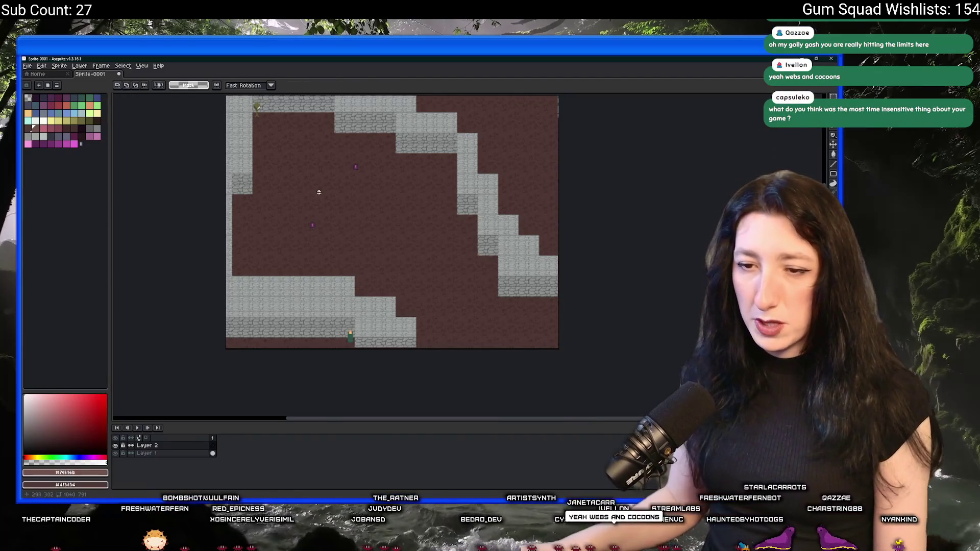
scroll(320, 191, up, 1)
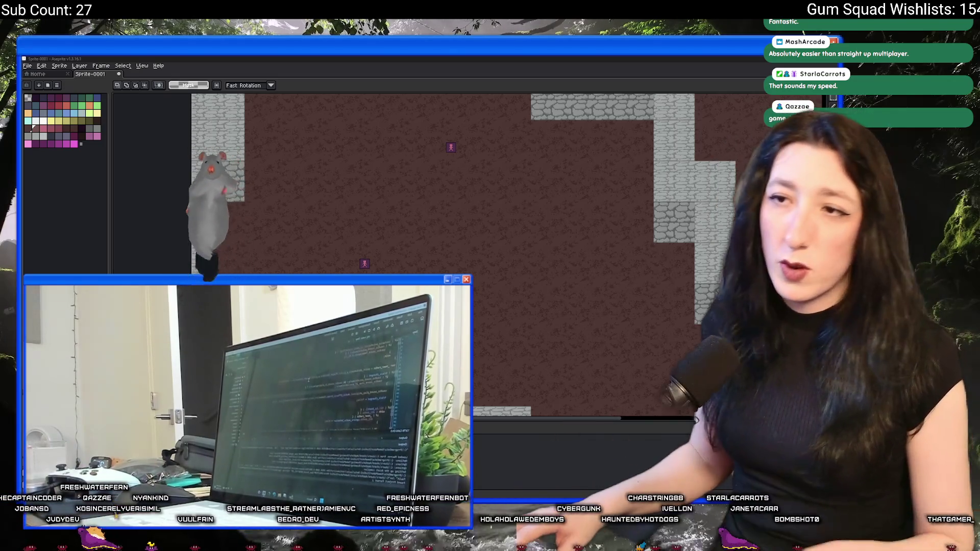
scroll(460, 253, right, 1)
Switch from Aseprite back to the GameMaker room editor
key(alt+Tab)
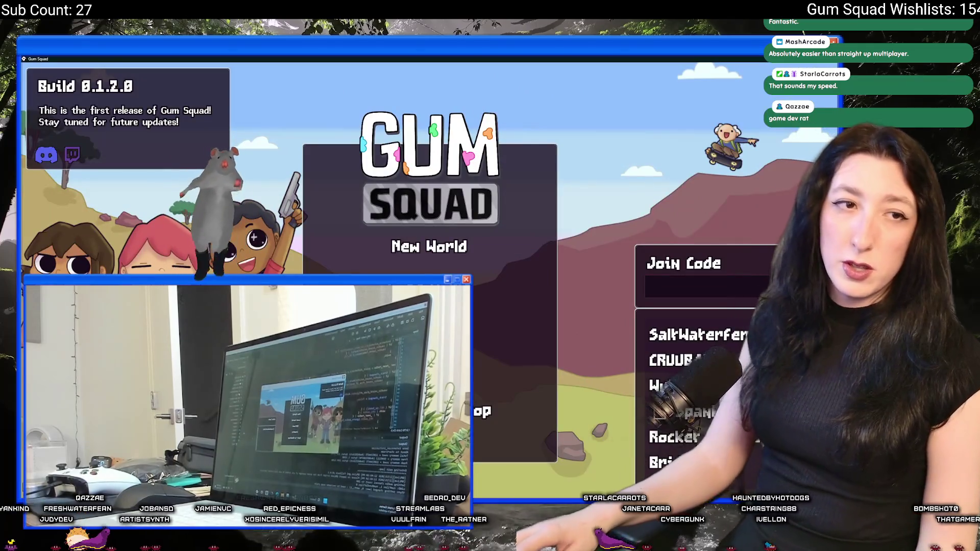
Join a multiplayer world from the Gum Squad server list
click(436, 239)
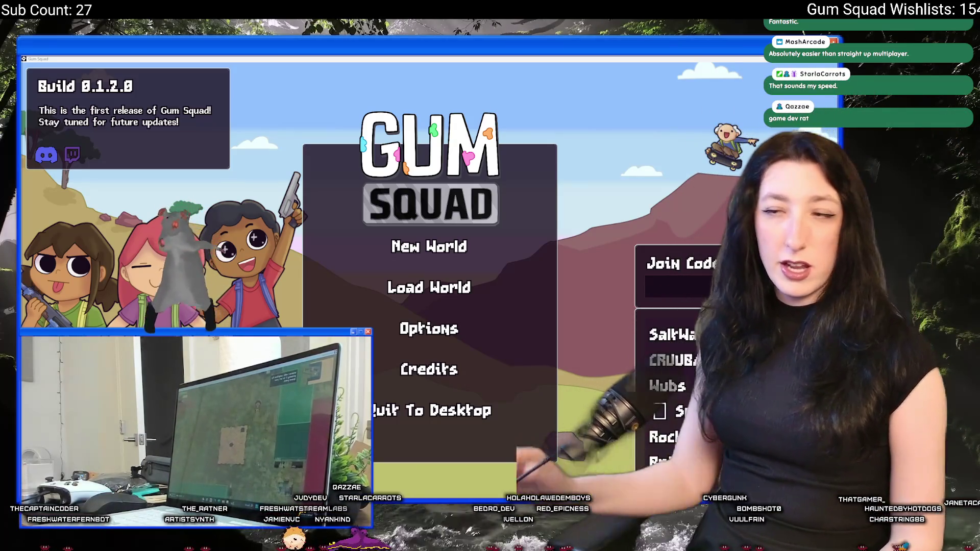
click(674, 335)
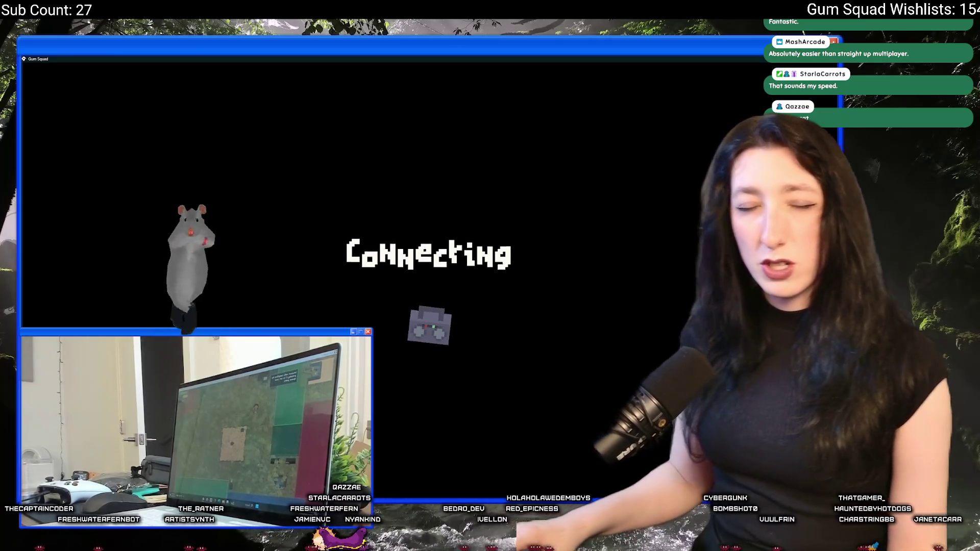
Walk the character around the field with WASD, then dismiss the host-disconnected notice
key(w)
key(a)
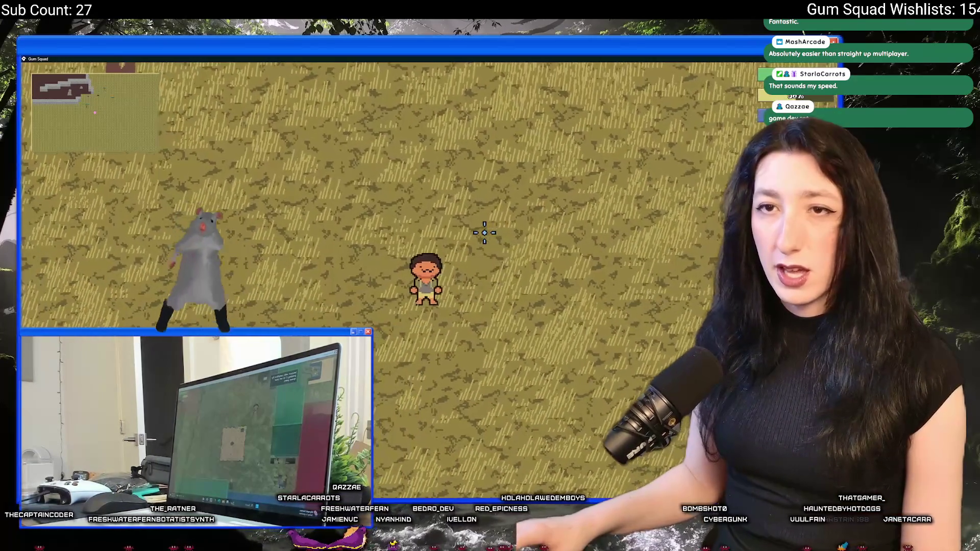
key(a)
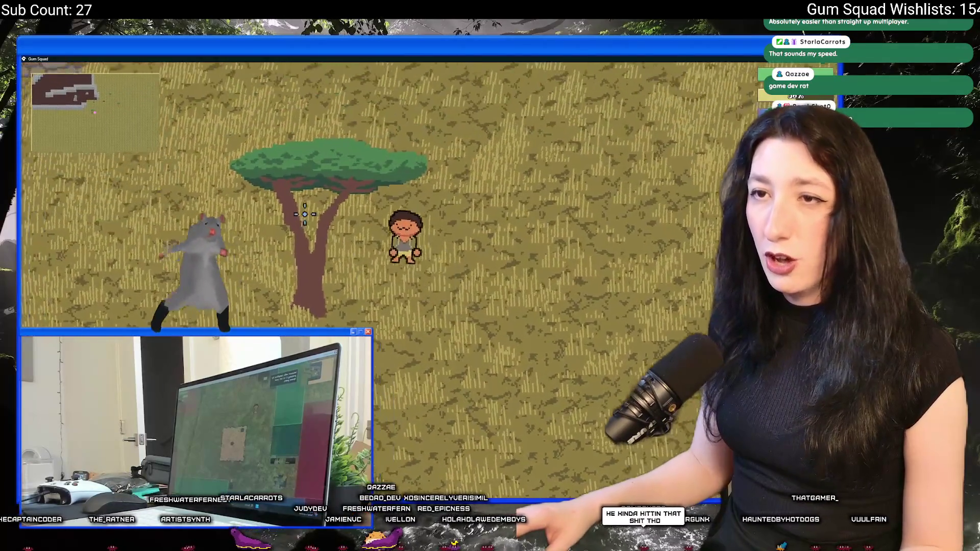
key(w)
key(a)
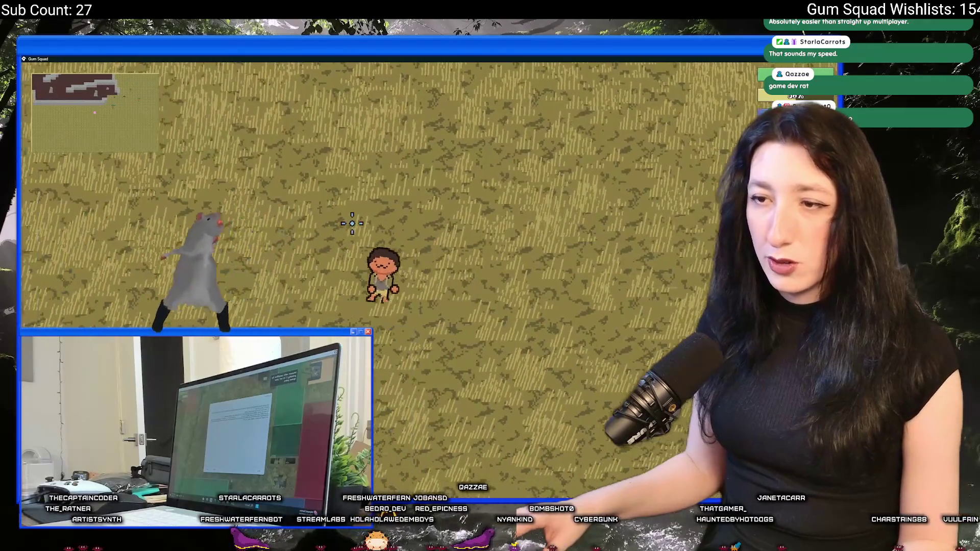
key(a)
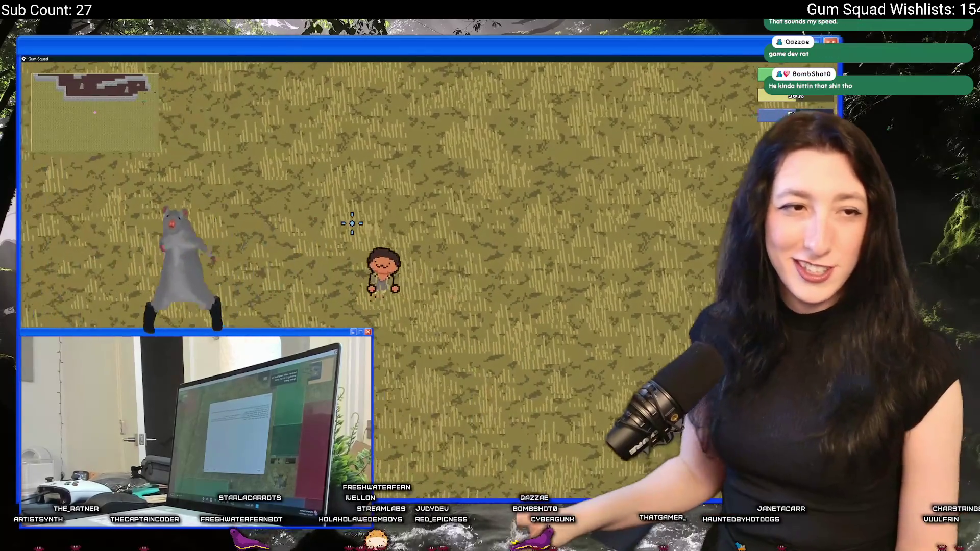
key(d)
key(d)
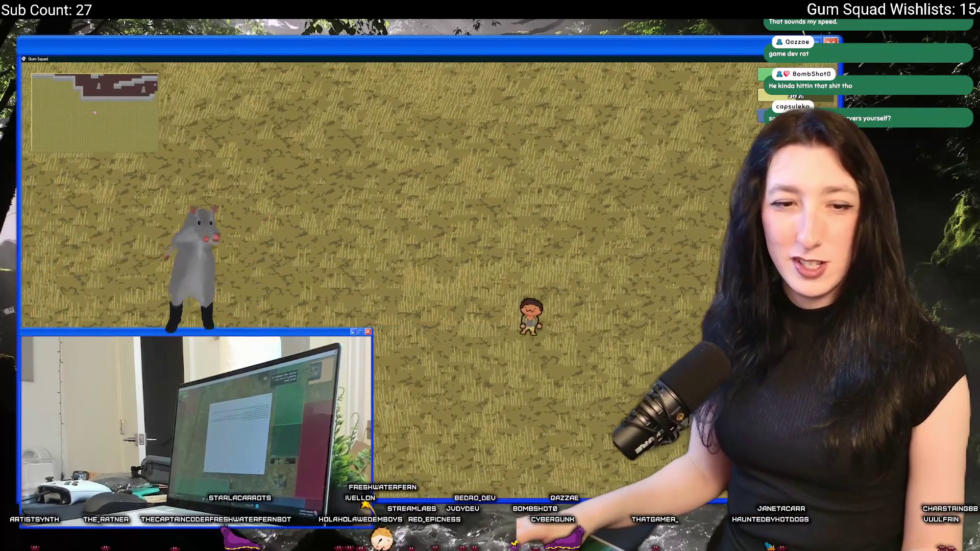
key(d)
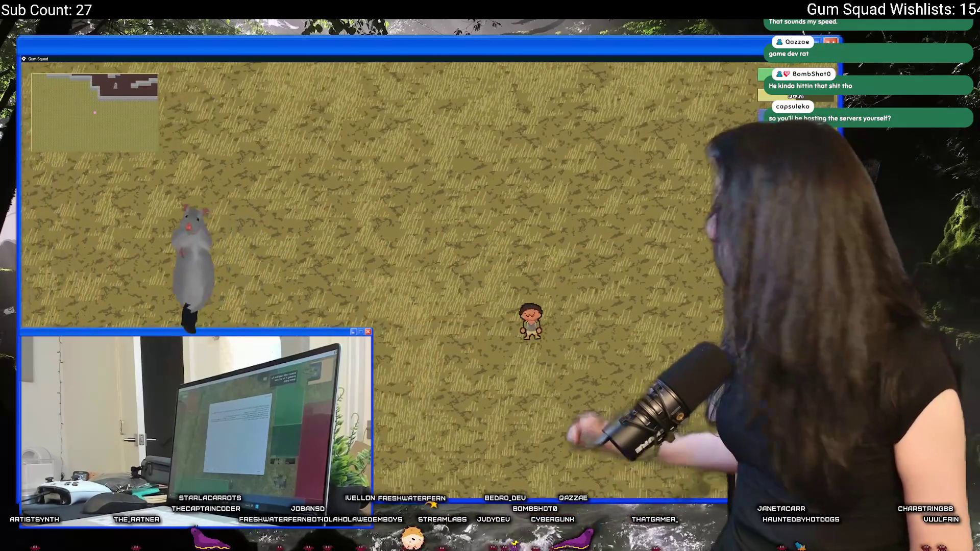
key(w)
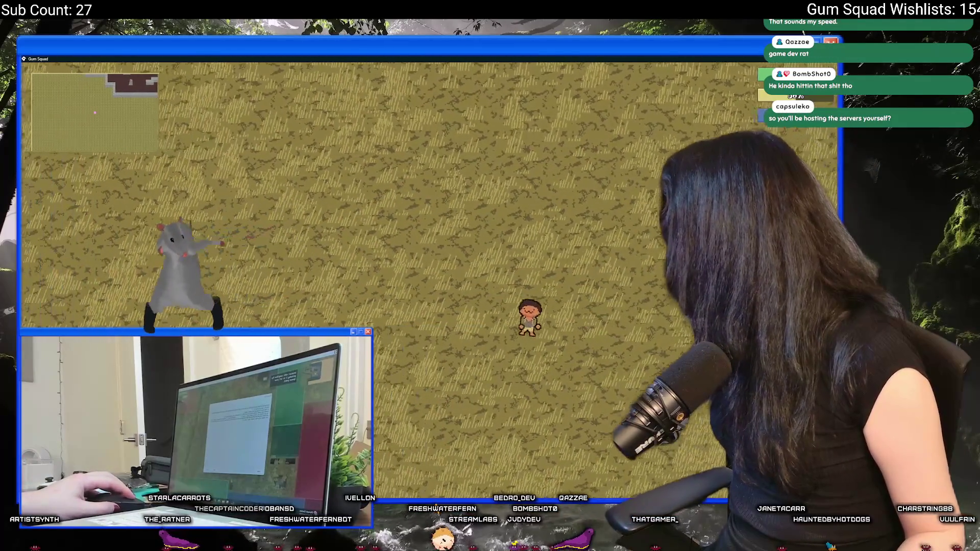
key(d)
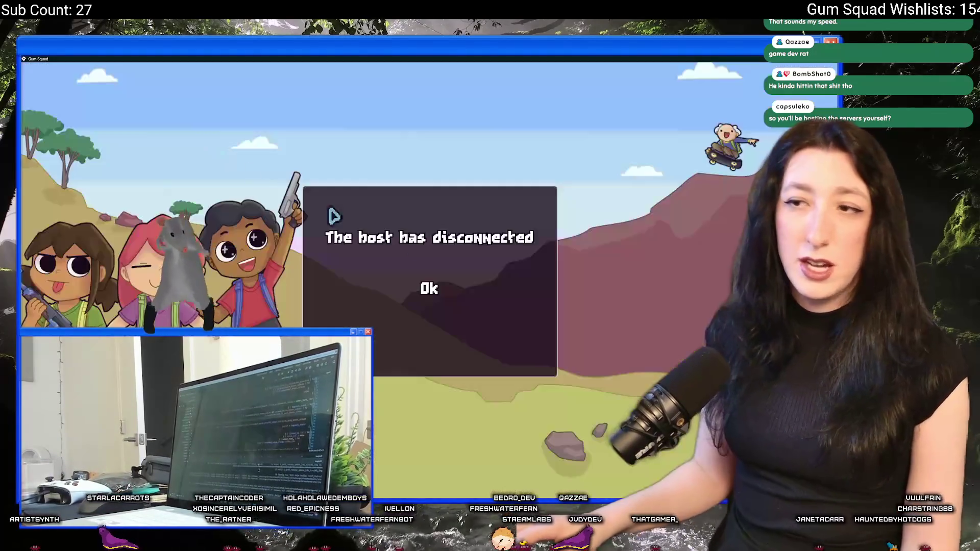
click(429, 288)
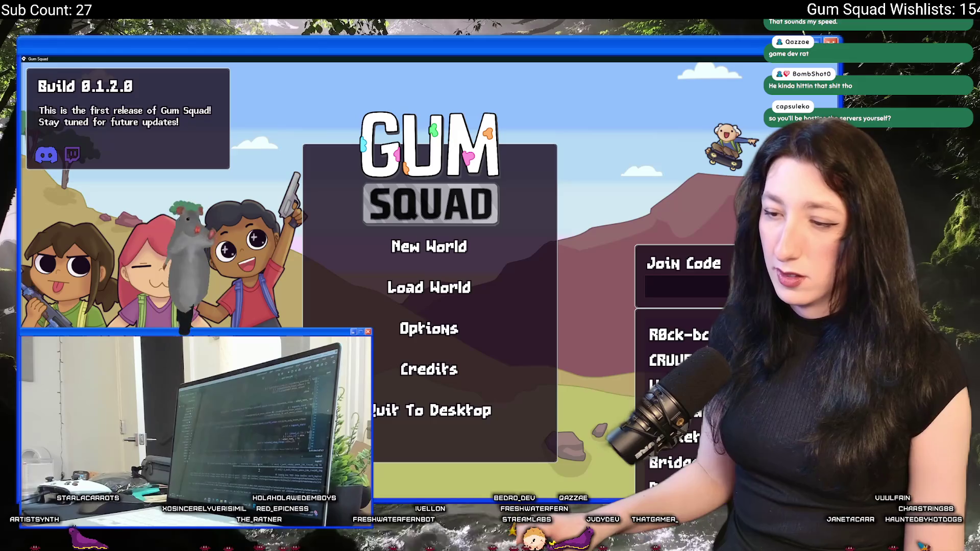
Commit the changed files in GitHub Desktop, push to origin and minimize the window
key(alt+Tab)
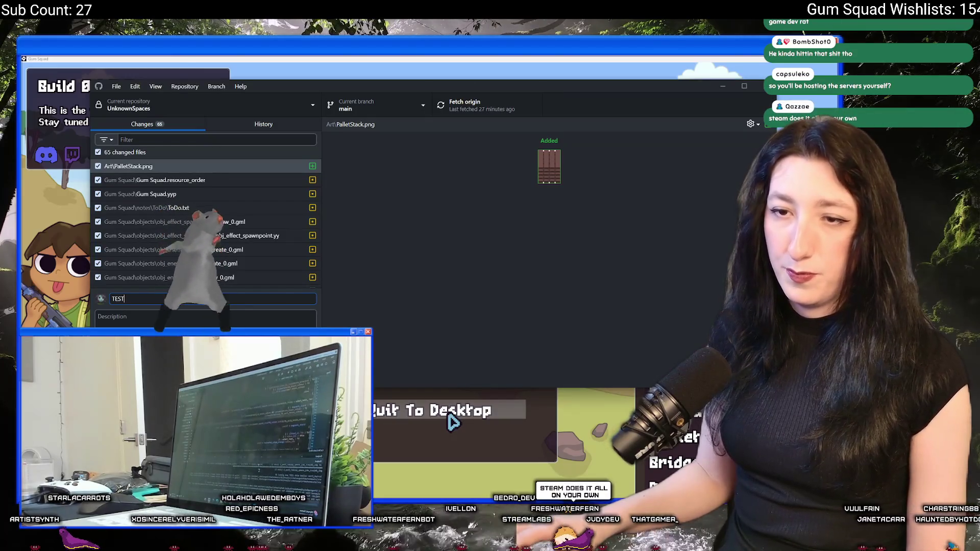
key(ctrl+Return)
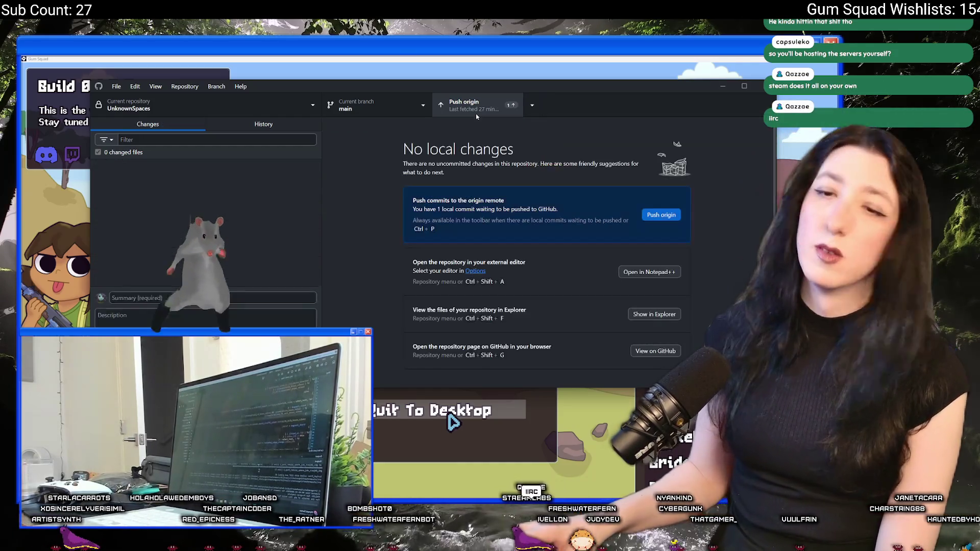
click(475, 113)
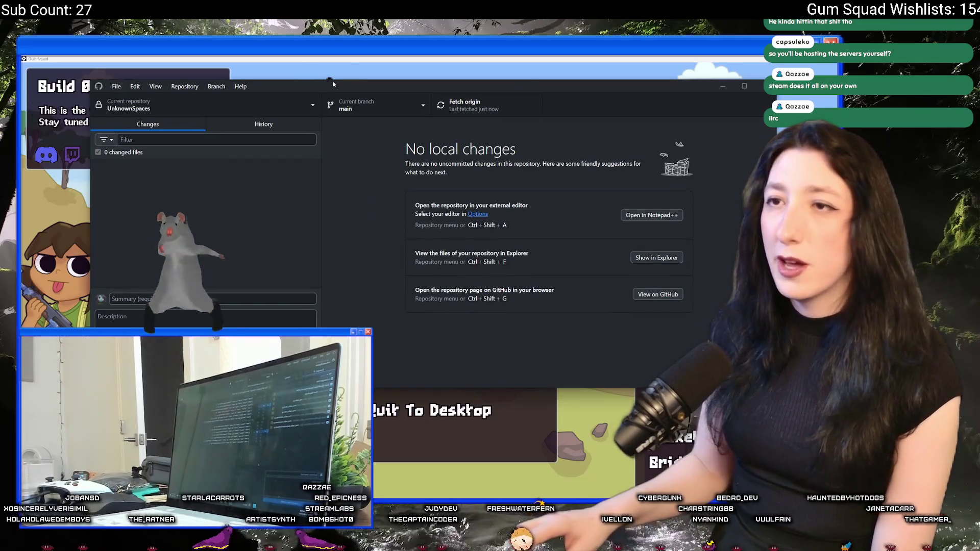
click(352, 67)
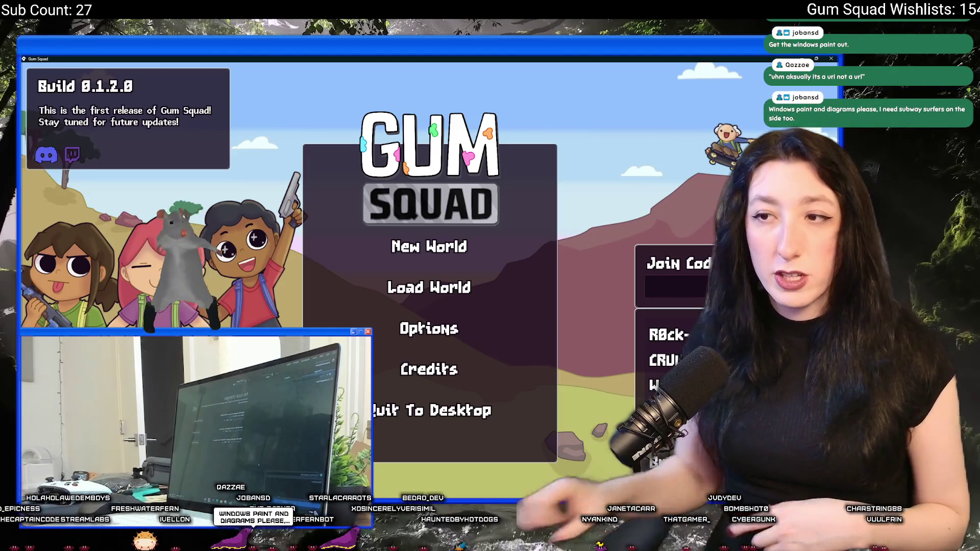
Open the New World setup, then go back to the main menu
click(467, 245)
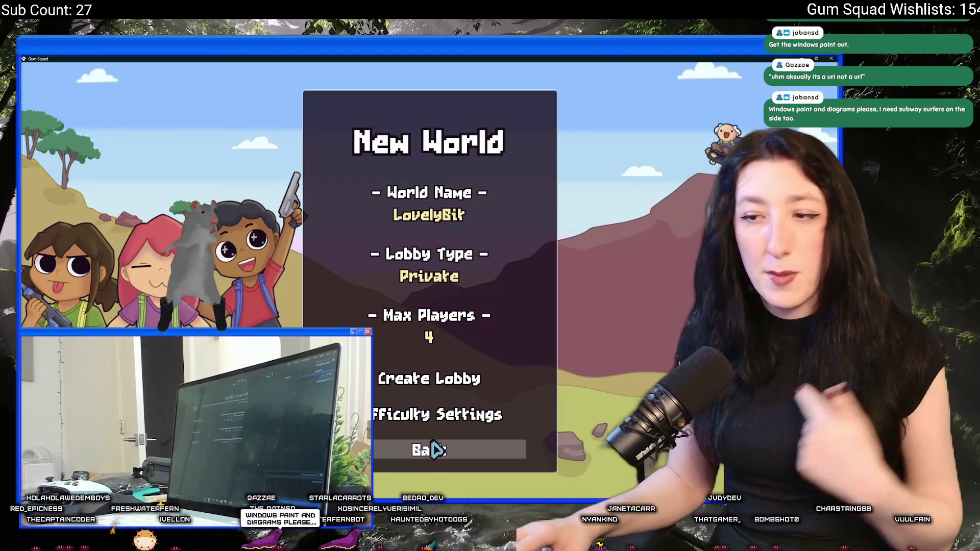
click(435, 450)
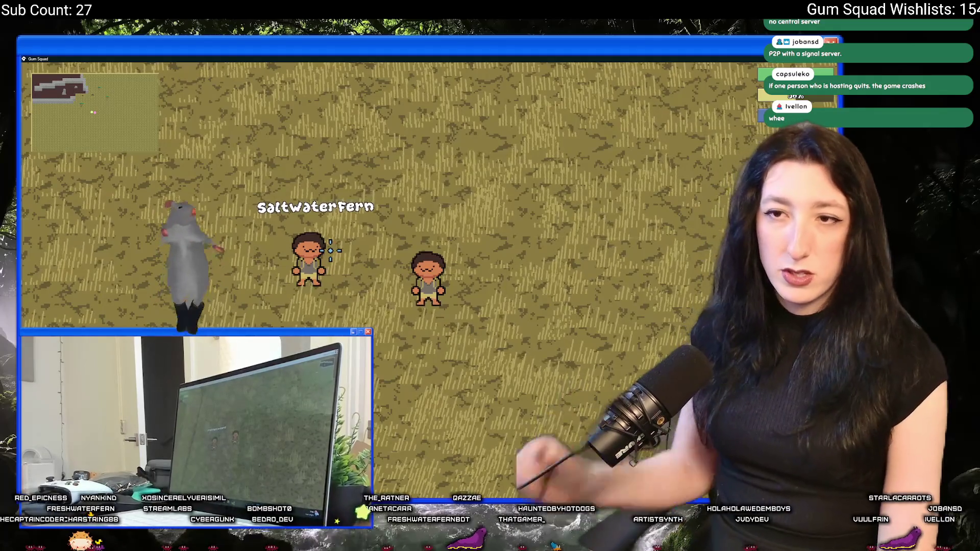
Quit the world, rejoin the shared lobby and dismiss the host-disconnected notice
key(Escape)
click(434, 366)
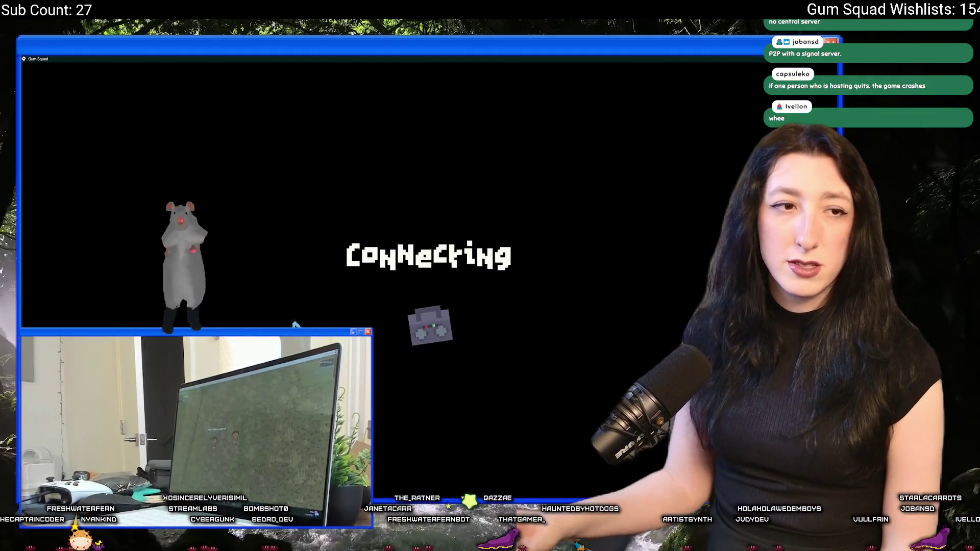
key(Escape)
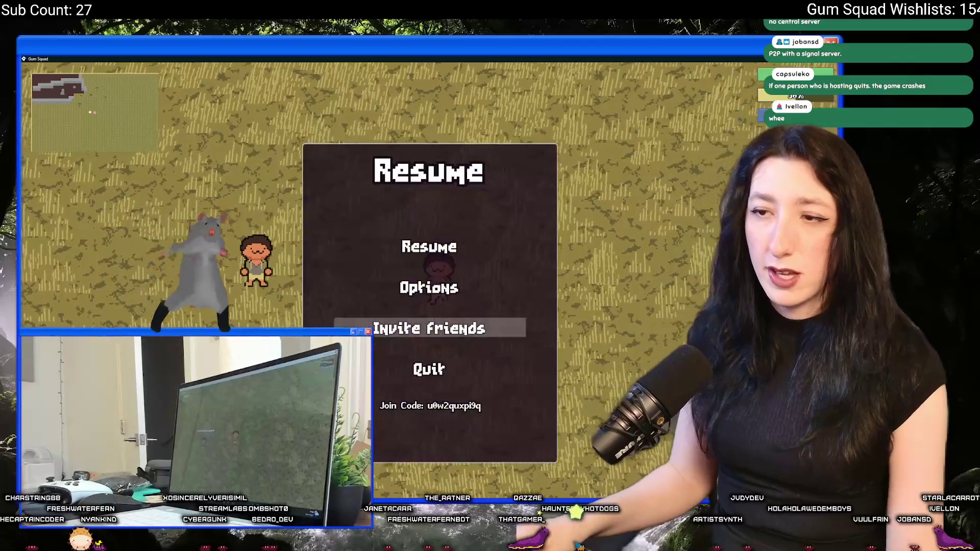
click(431, 369)
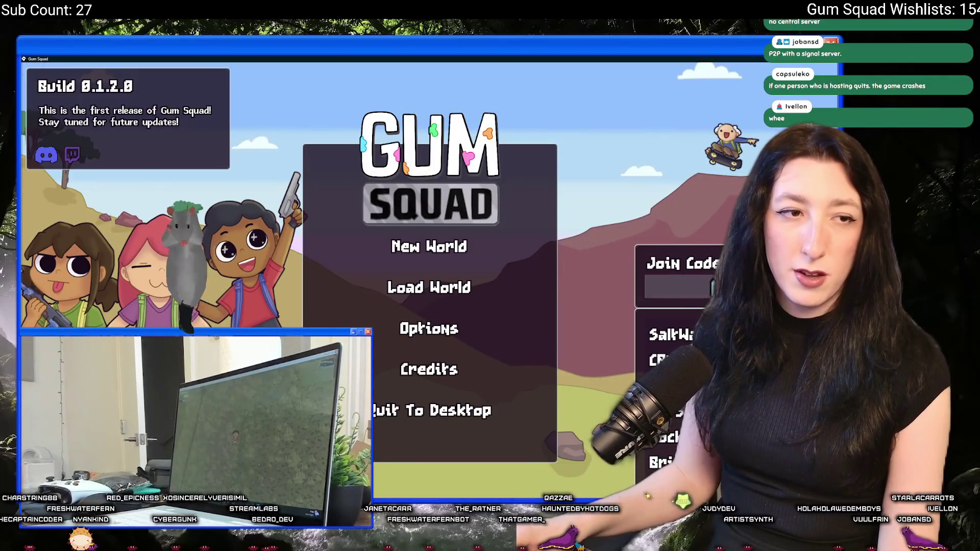
click(428, 287)
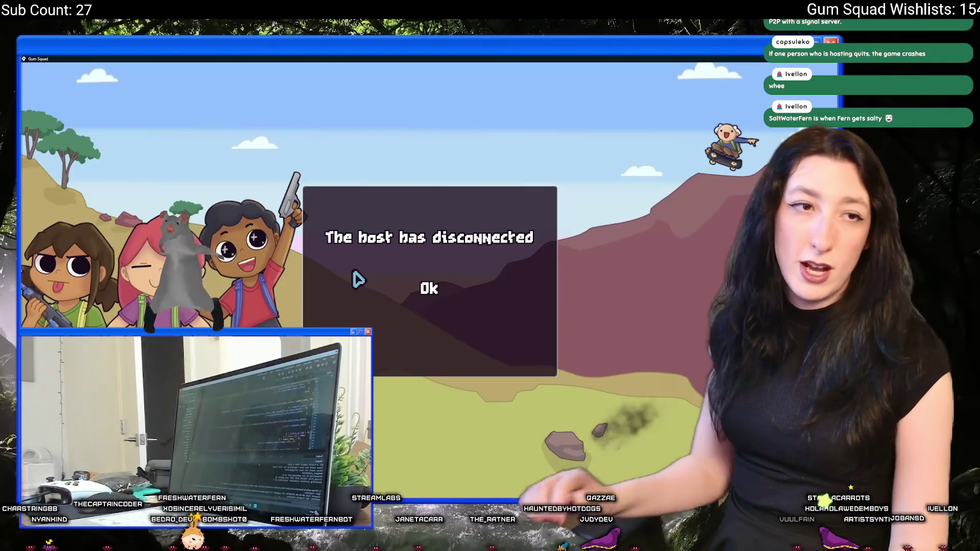
click(456, 304)
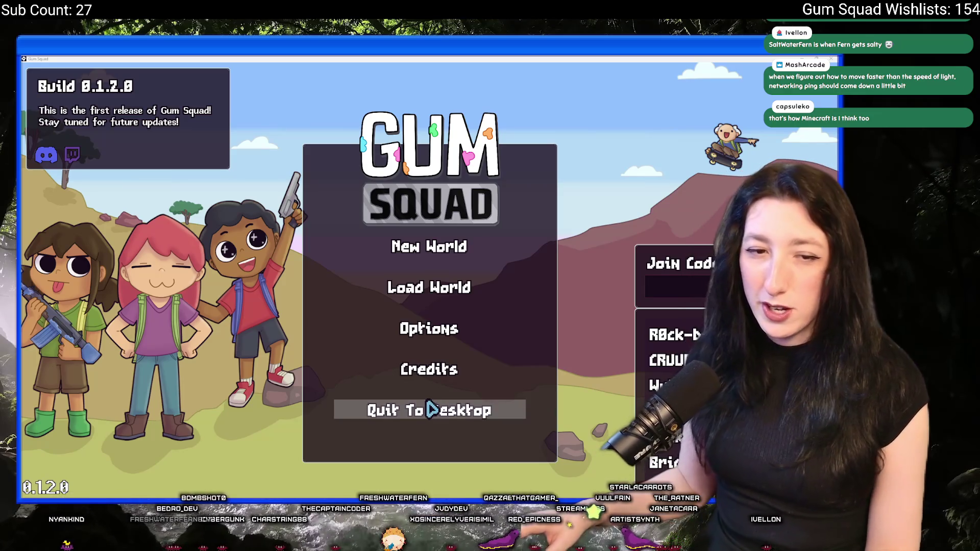
Quit Gum Squad to the desktop and launch Aseprite from the Start menu search
click(431, 409)
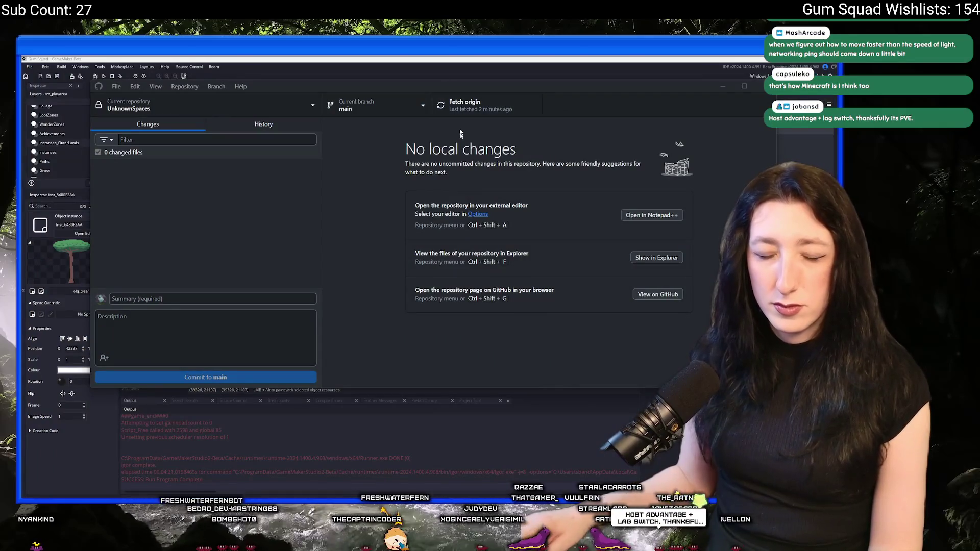
key(super)
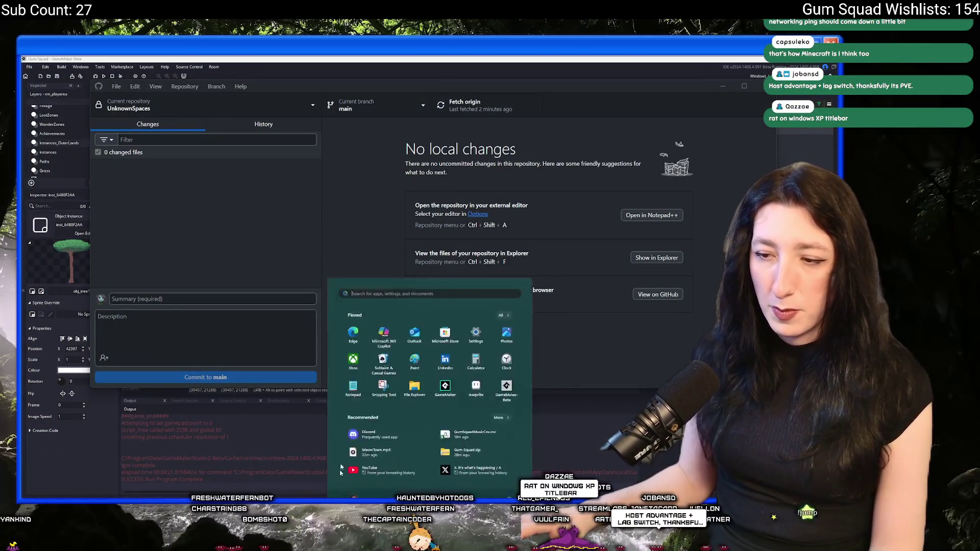
text(as)
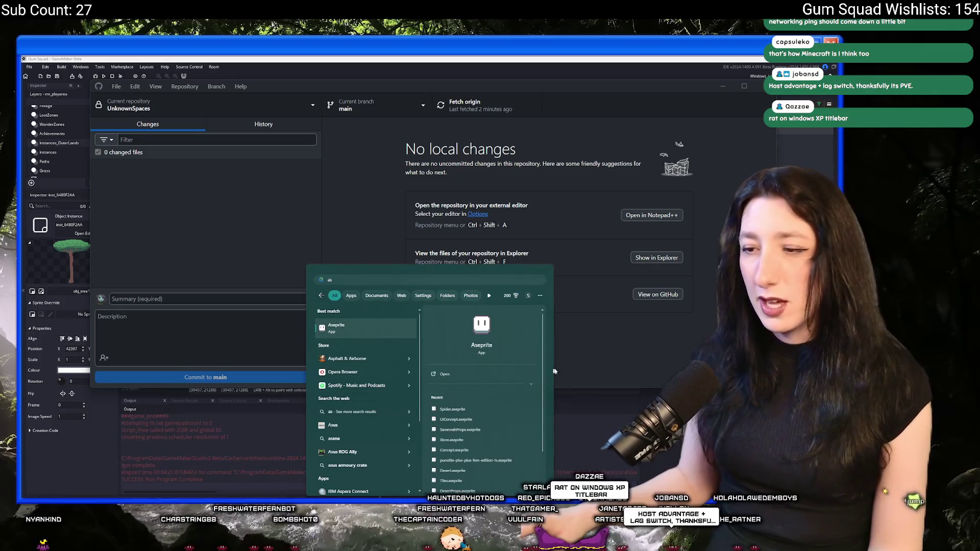
click(365, 336)
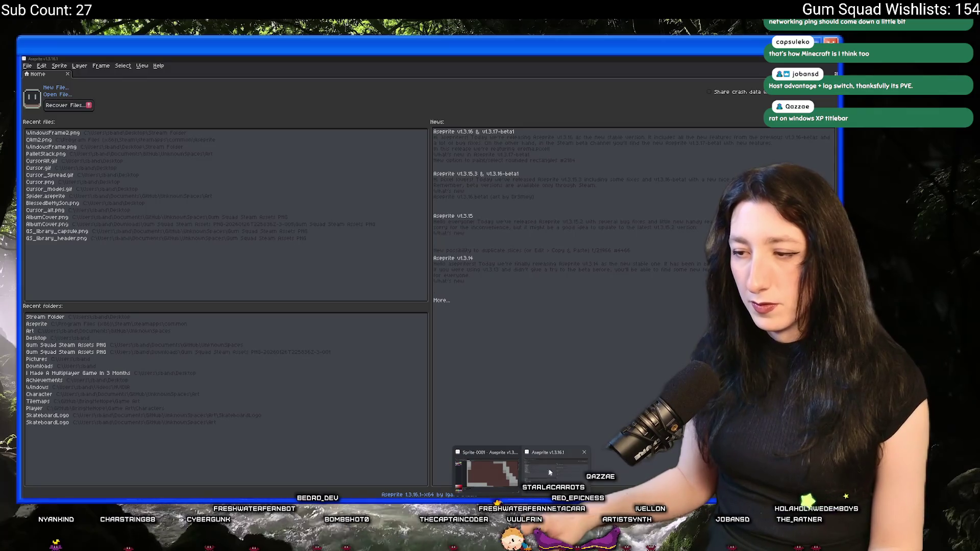
Return to the Aseprite window and pan to show the whole existing sprite
click(584, 452)
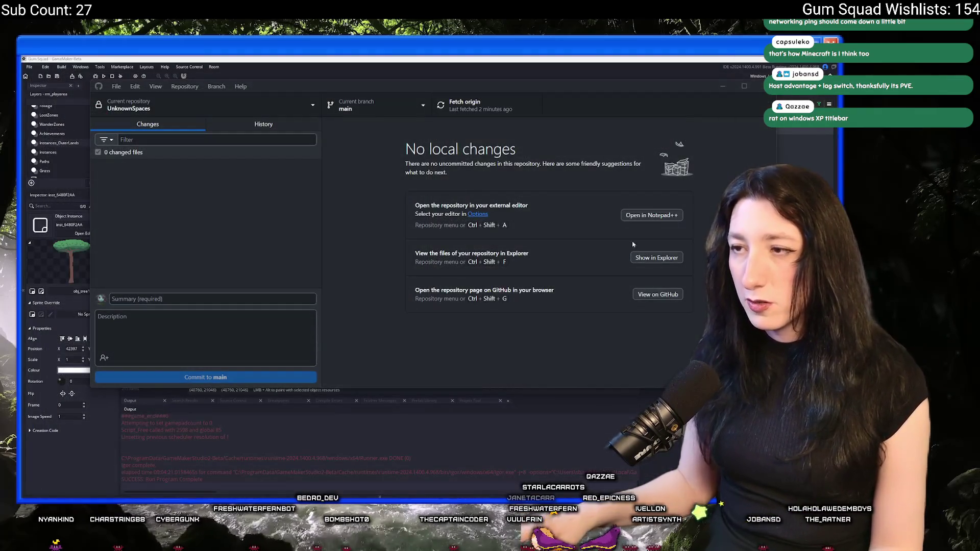
key(alt+Tab)
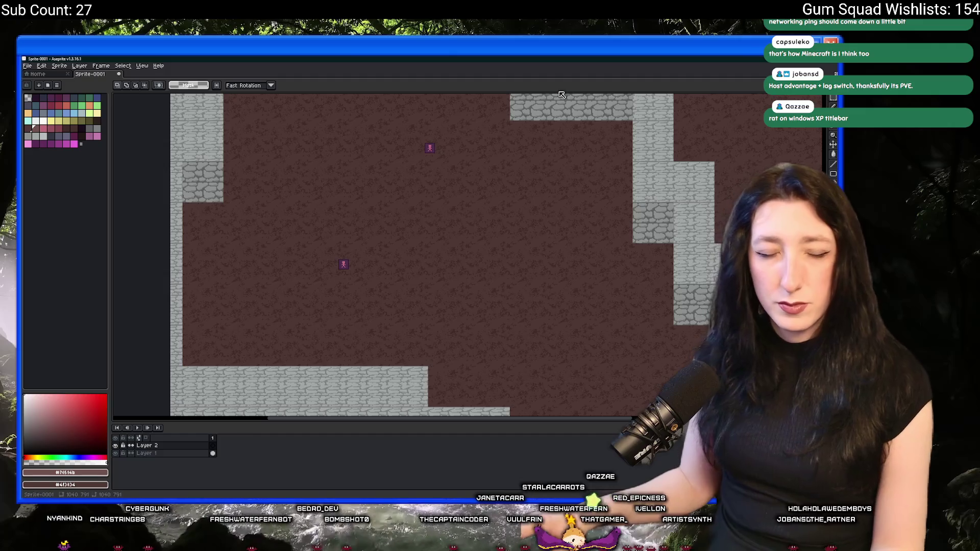
scroll(513, 265, down, 2)
mouse_move(445, 223)
mouse_down()
mouse_move(447, 256)
mouse_move(453, 167)
mouse_move(378, 215)
mouse_up()
scroll(447, 256, up, 1)
scroll(453, 167, down, 1)
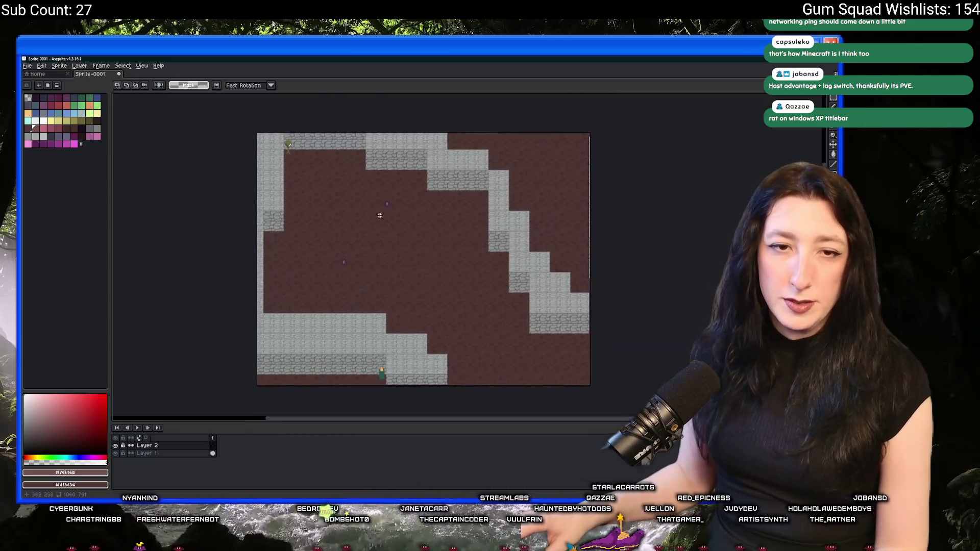
Create a new blank sprite with a transparent background via File > New
click(28, 65)
click(39, 74)
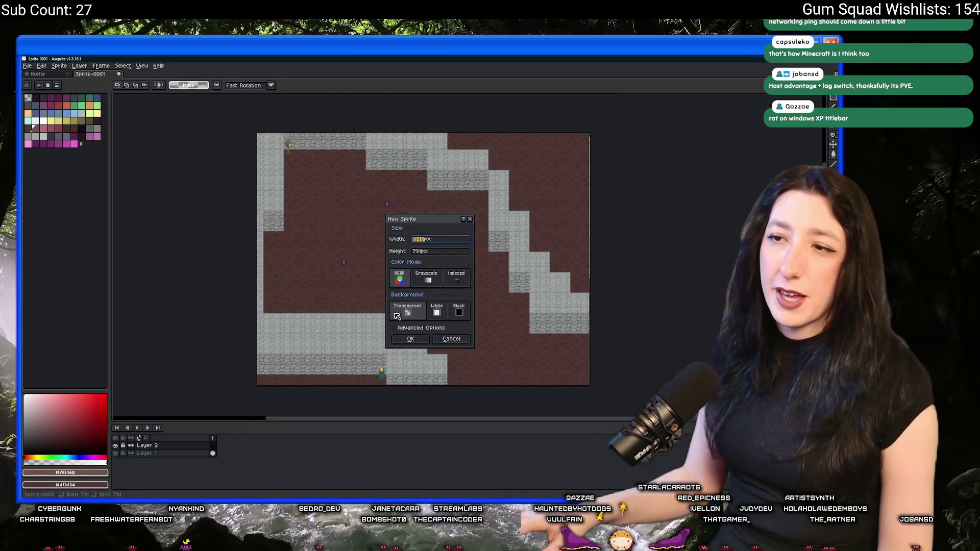
click(411, 339)
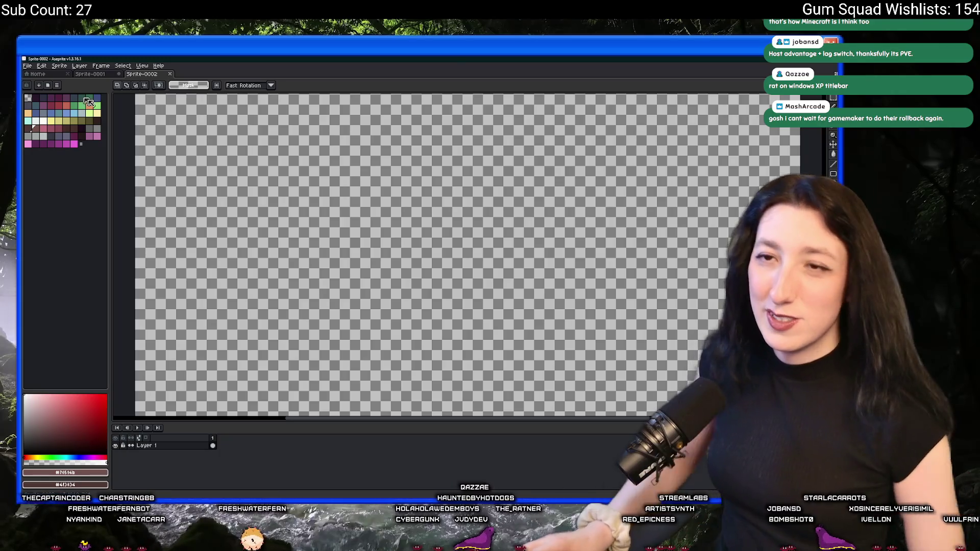
scroll(276, 218, down, 2)
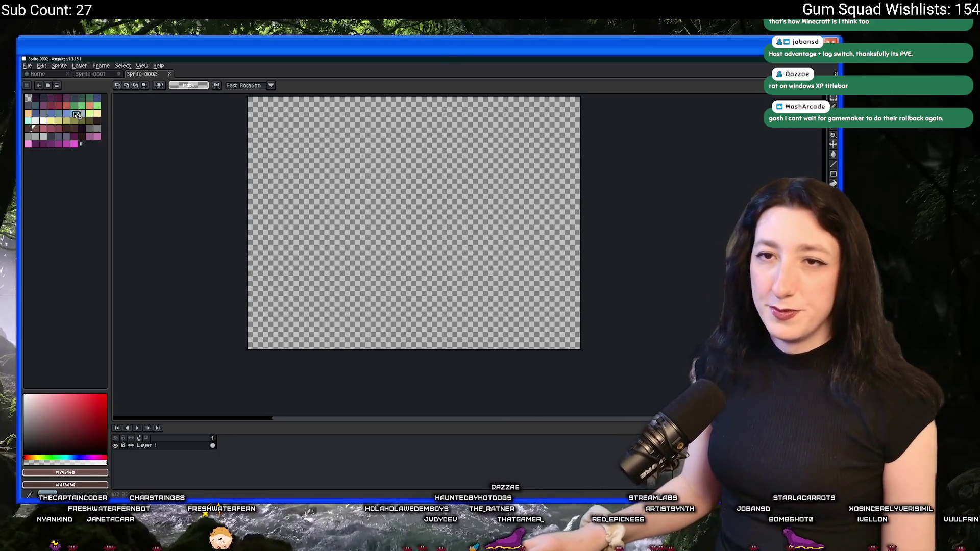
click(97, 123)
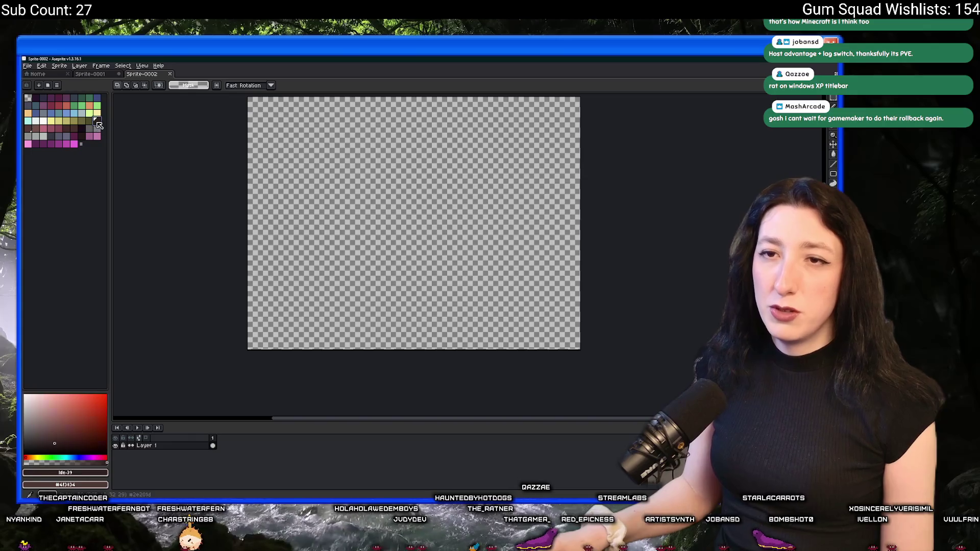
Fill the canvas dark purple with the Paint Bucket and hide the timeline for more room
click(81, 130)
key(g)
click(360, 206)
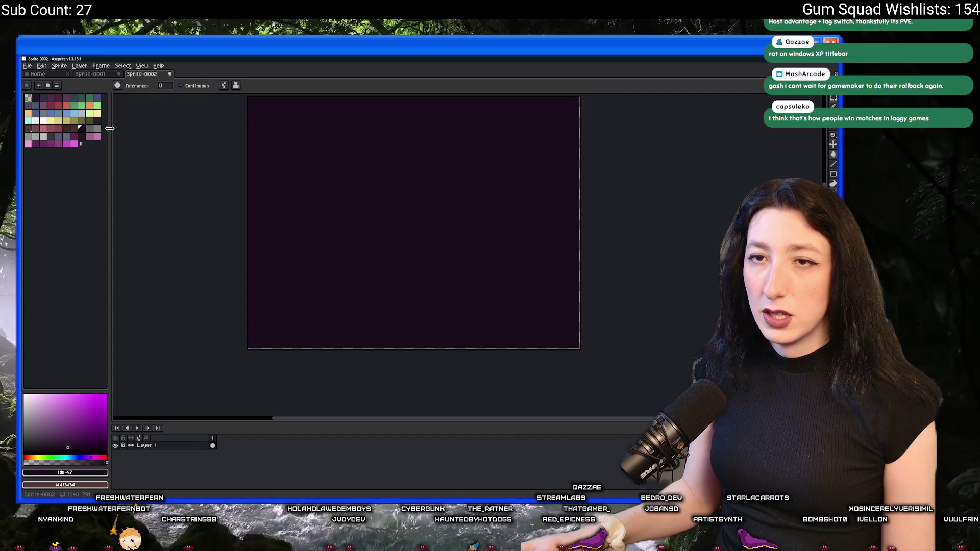
drag(110, 128, 103, 130)
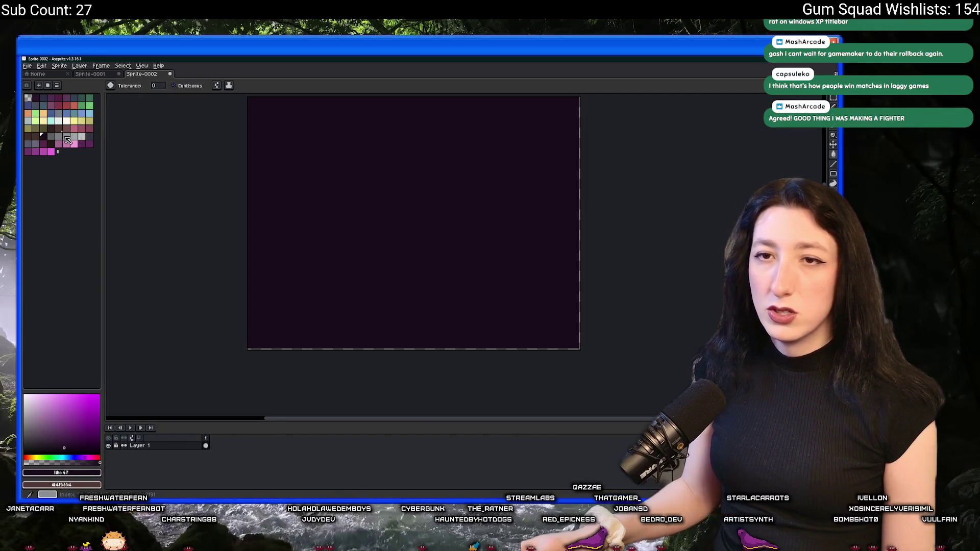
click(58, 104)
scroll(295, 191, up, 2)
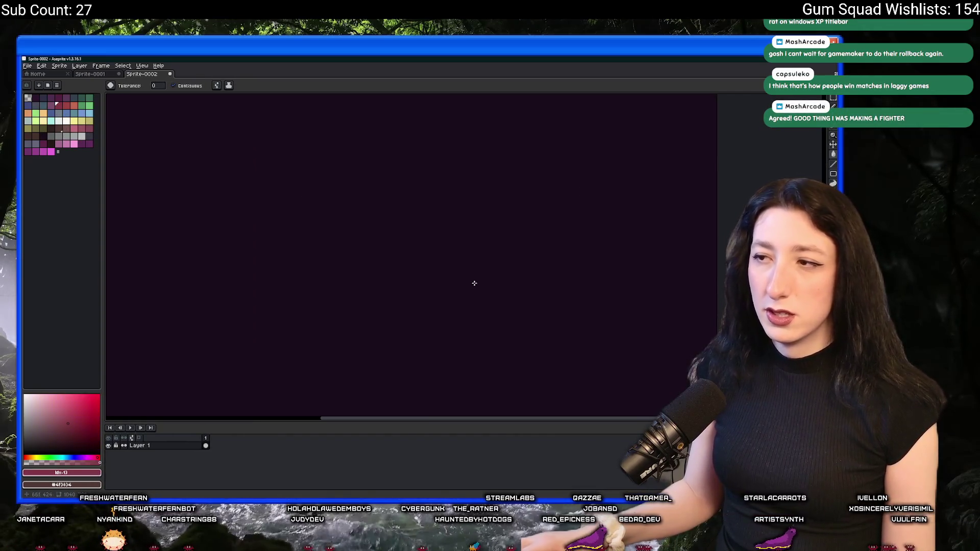
key(Tab)
scroll(413, 251, down, 2)
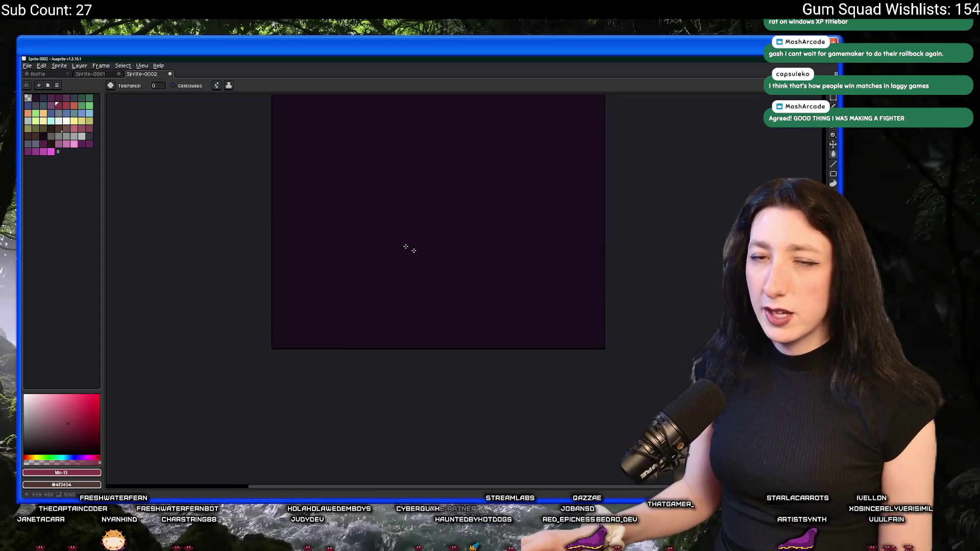
Sketch the white Host cube outline with the Pencil and switch to cyan for its label
click(66, 121)
scroll(298, 218, up, 1)
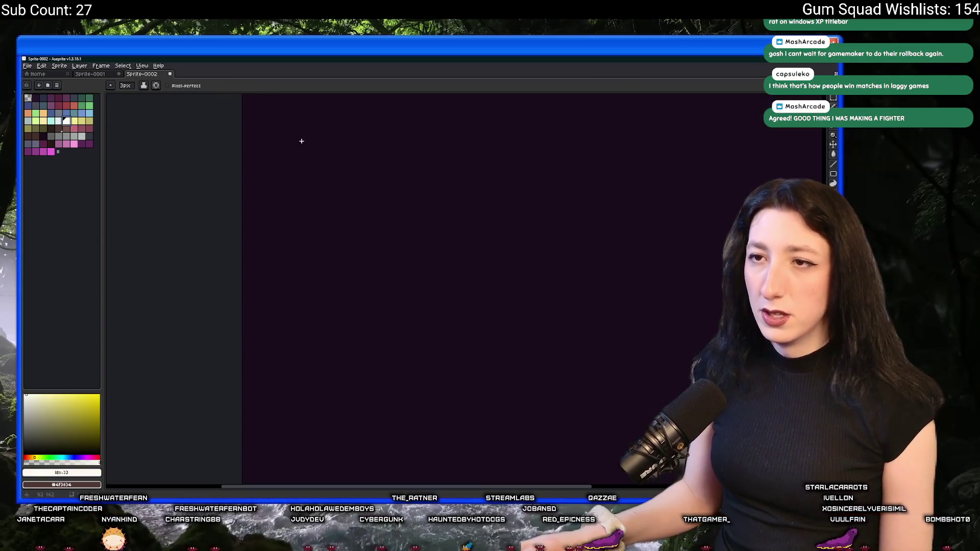
key(b)
mouse_move(292, 254)
mouse_down()
mouse_move(293, 175)
mouse_move(302, 177)
mouse_up()
drag(425, 151, 432, 150)
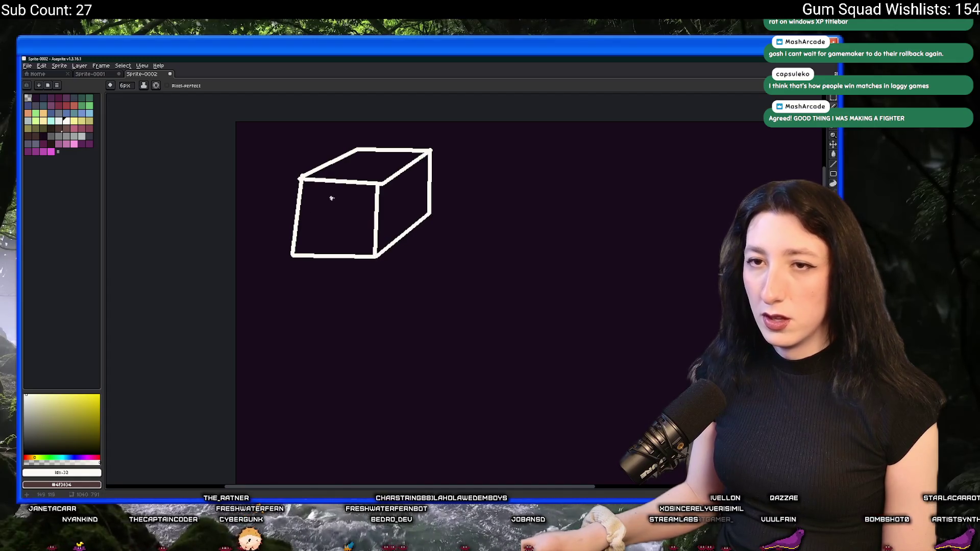
click(51, 119)
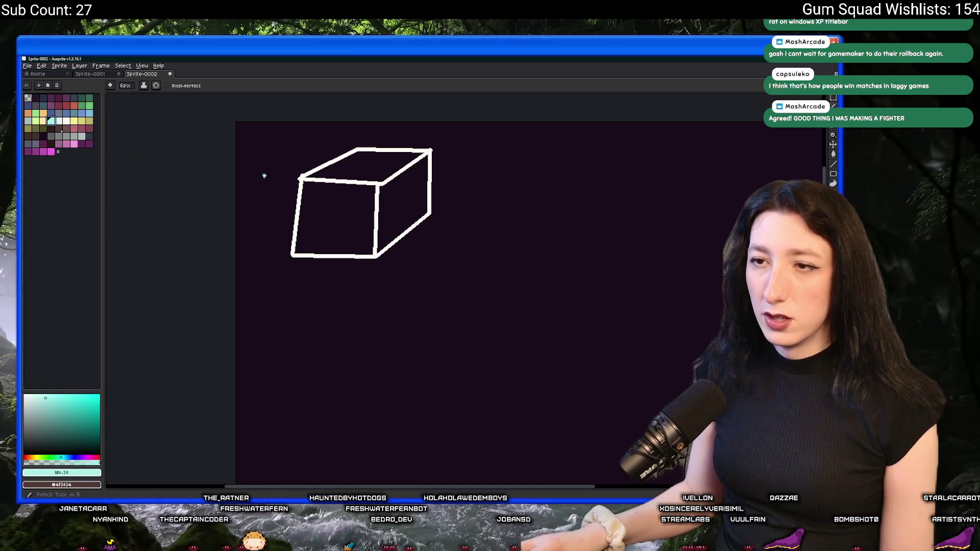
scroll(295, 186, up, 1)
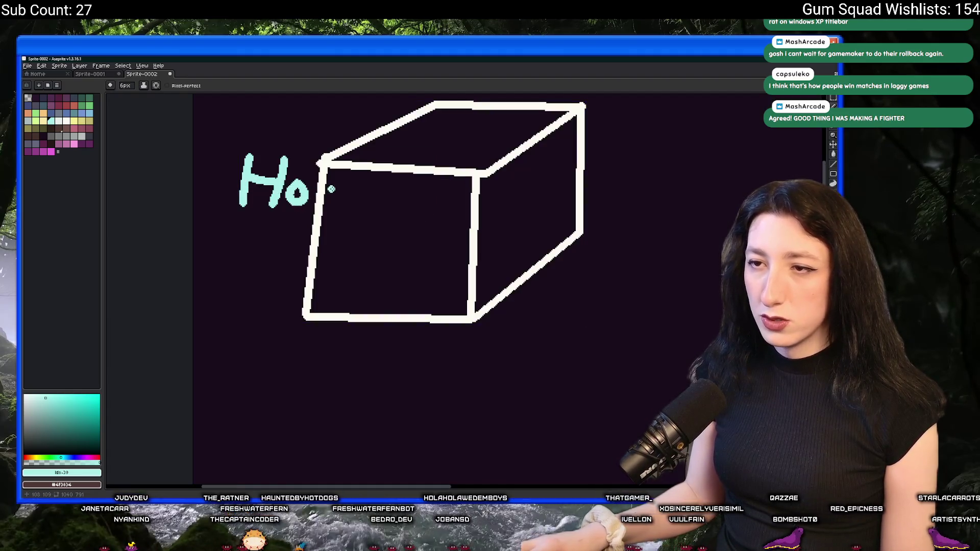
scroll(351, 198, down, 2)
scroll(330, 203, right, 2)
scroll(306, 211, up, 1)
Marquee-select around the cube drawing, then deselect and return to the Pencil for the client cube
click(66, 119)
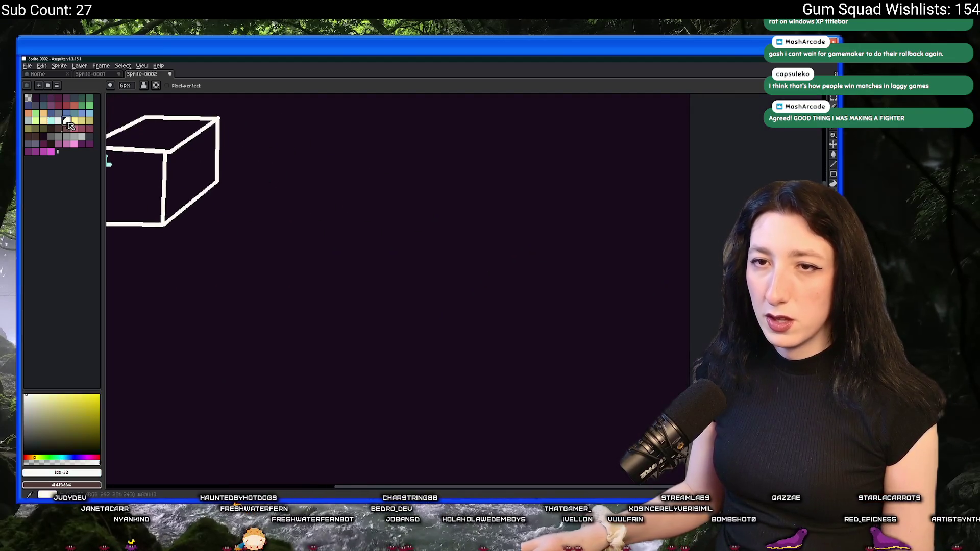
scroll(307, 229, left, 3)
key(m)
drag(220, 144, 462, 291)
drag(312, 182, 463, 290)
key(ctrl+d)
scroll(440, 222, right, 3)
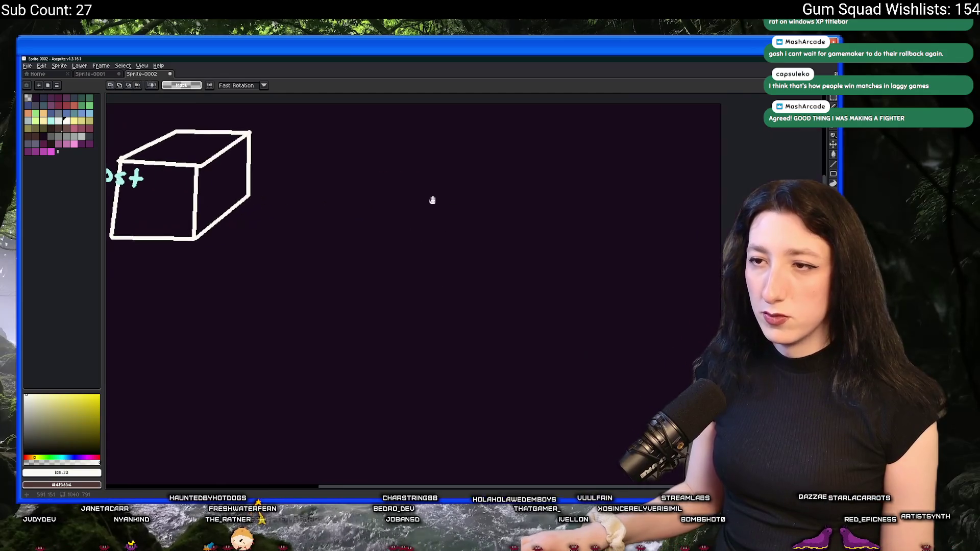
key(b)
scroll(536, 222, left, 3)
scroll(582, 243, right, 2)
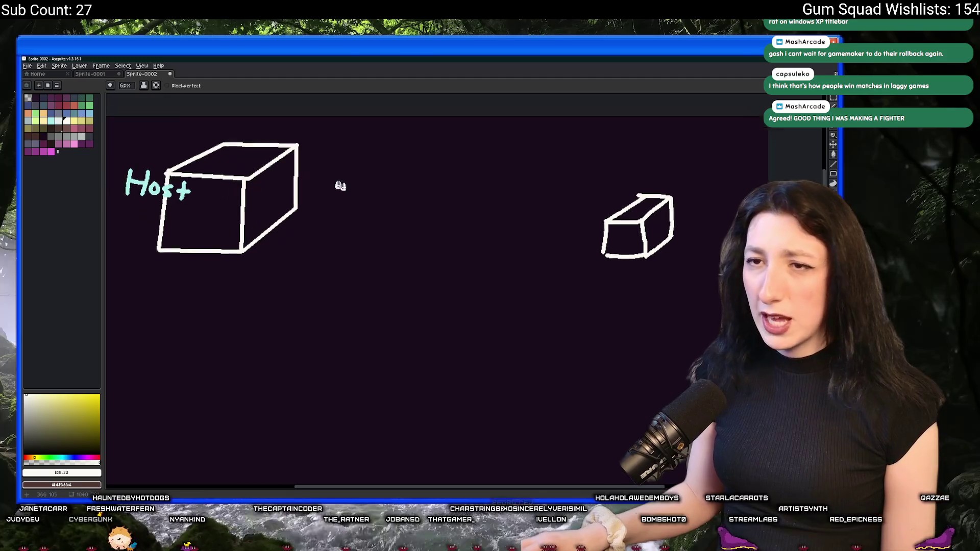
scroll(328, 179, left, 2)
Sample the cyan label colour, write the client label, and pick yellow for the next element
key(i)
click(214, 203)
scroll(342, 223, right, 3)
key(b)
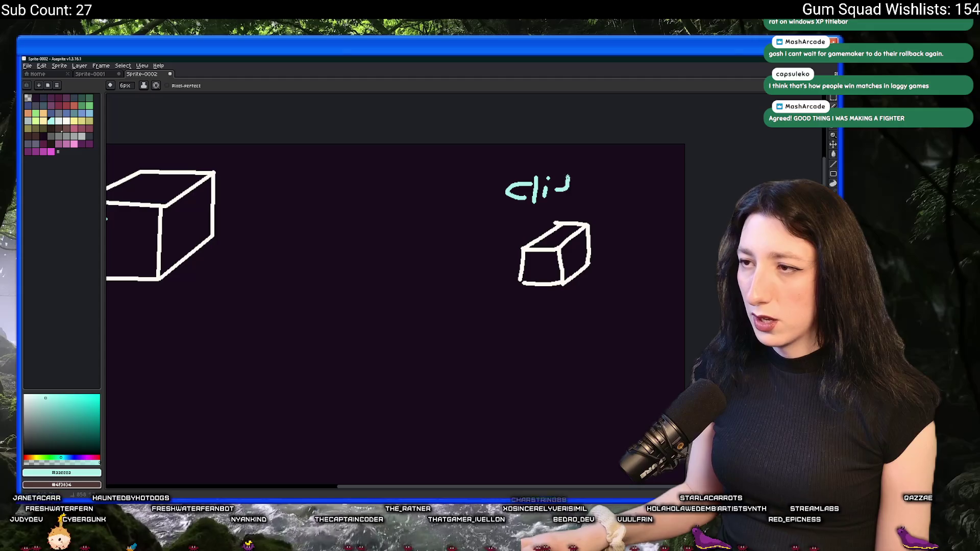
key(ctrl+z)
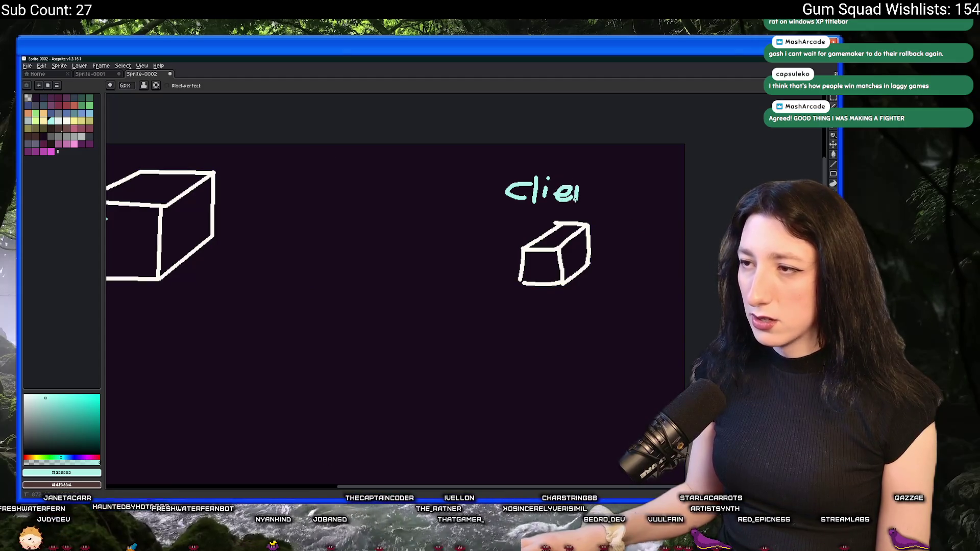
scroll(230, 245, left, 2)
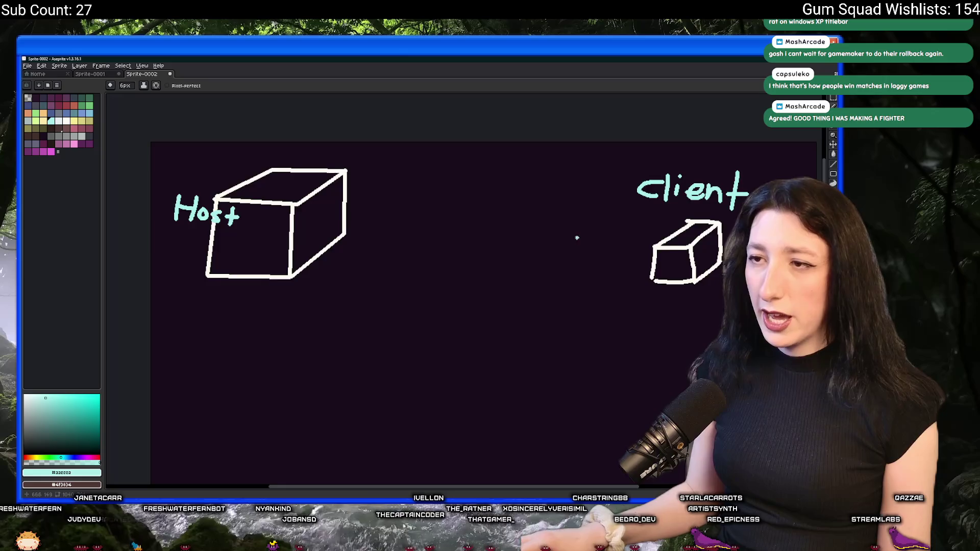
scroll(306, 260, right, 1)
click(72, 122)
scroll(390, 284, left, 1)
scroll(413, 307, down, 1)
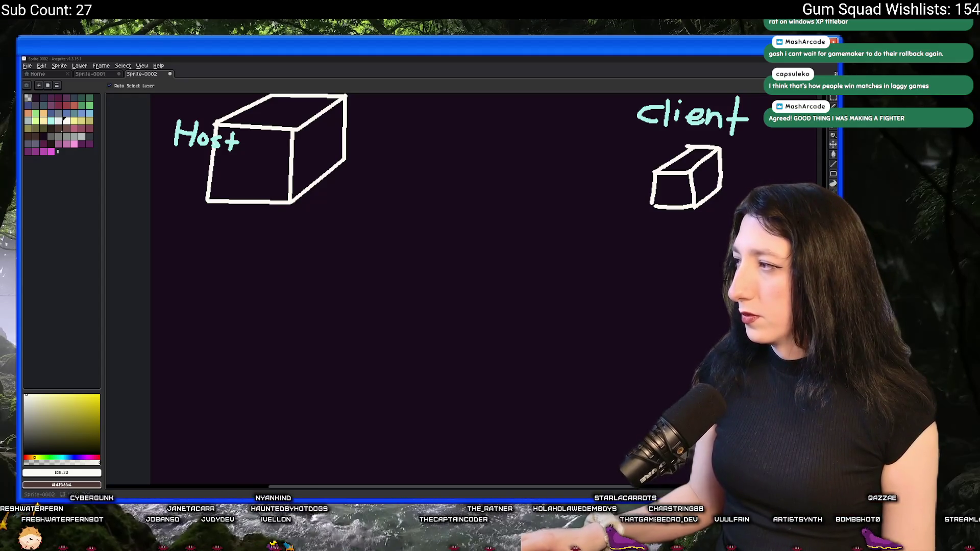
scroll(517, 252, down, 3)
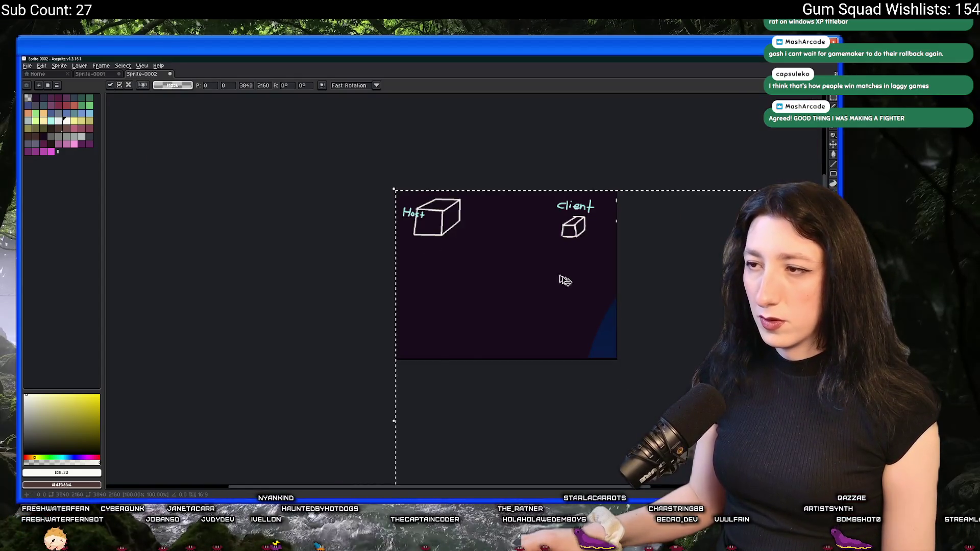
Scale down the pasted Steam logo and place it centred below the two cubes
drag(551, 276, 647, 343)
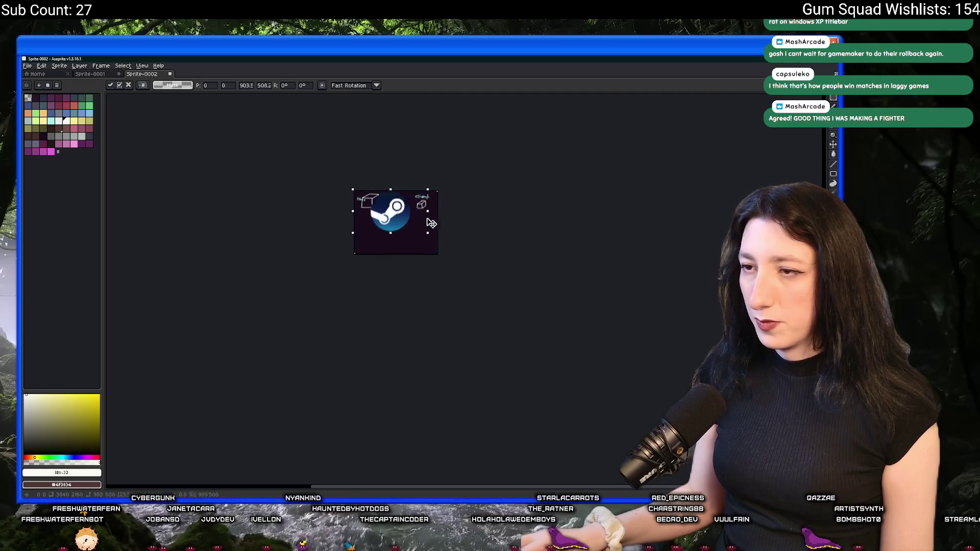
scroll(381, 196, up, 3)
drag(342, 203, 414, 286)
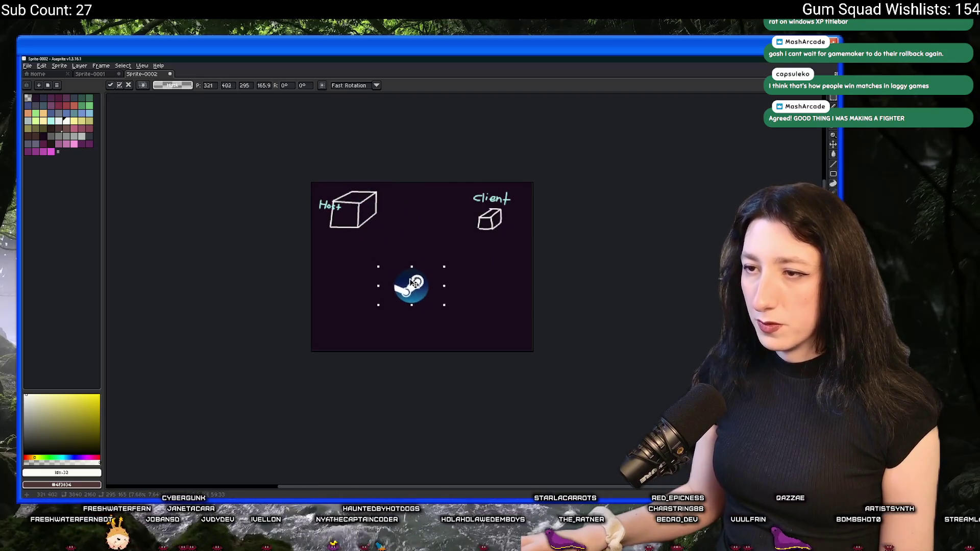
scroll(414, 286, up, 3)
drag(517, 364, 480, 324)
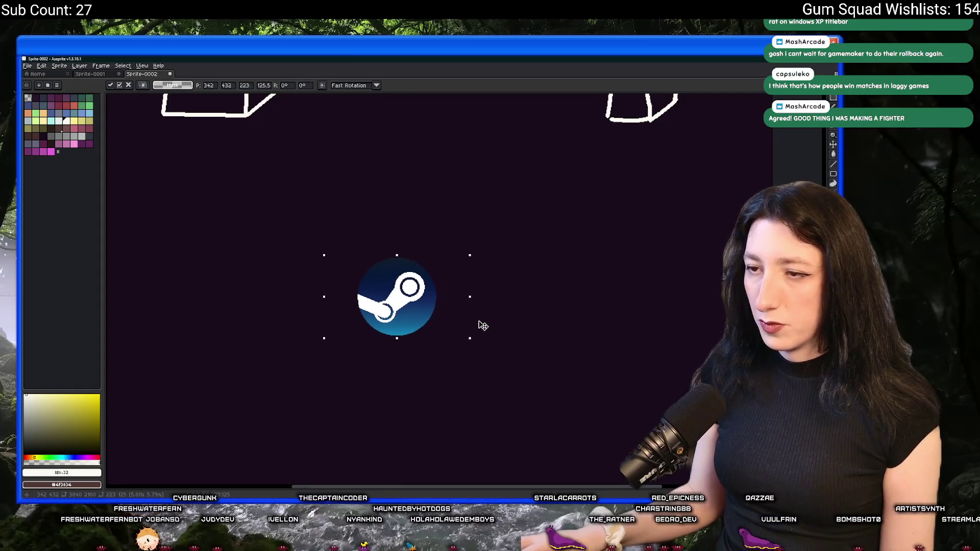
scroll(416, 199, down, 1)
scroll(429, 224, down, 2)
key(Return)
Add a 'Relay Server' label by the logo and create a new layer for connections
key(i)
scroll(409, 217, up, 3)
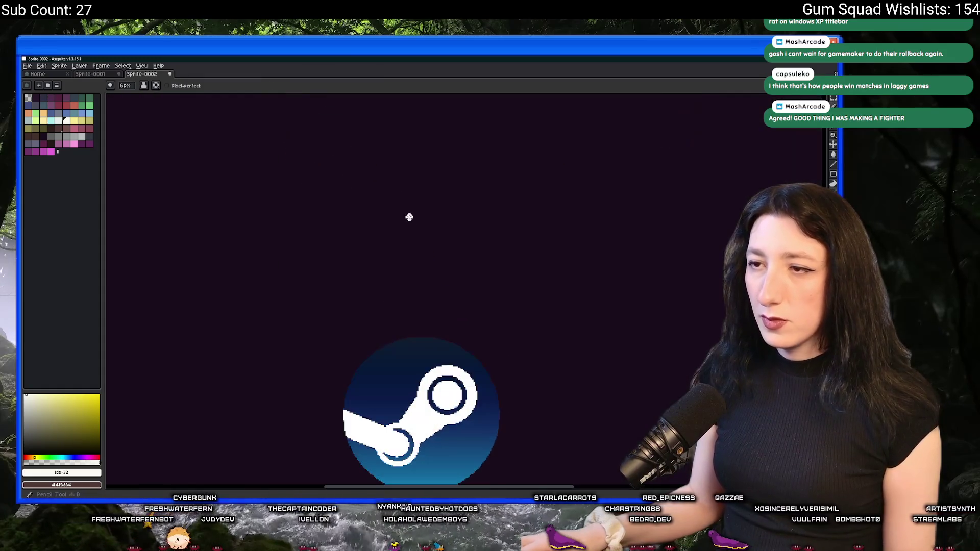
scroll(379, 238, down, 3)
scroll(378, 304, up, 2)
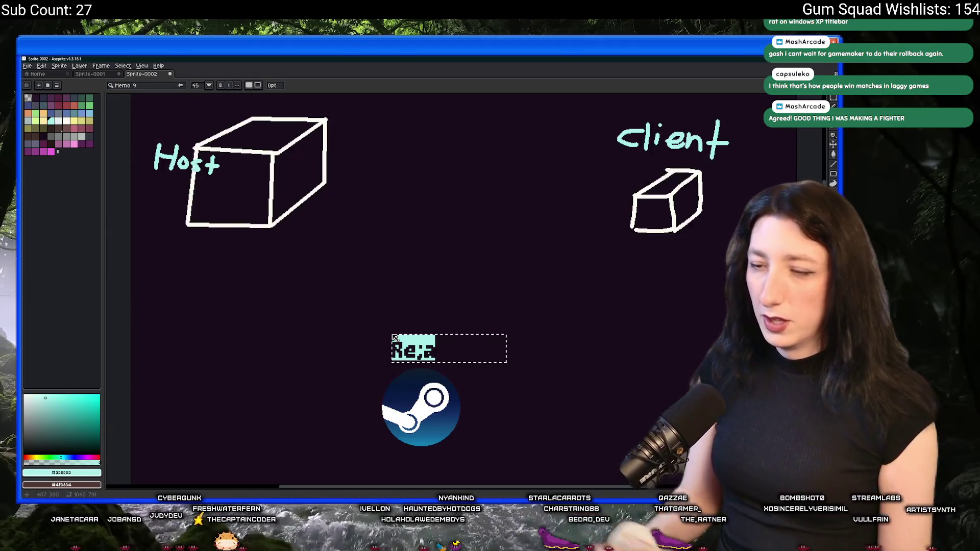
text(Re)
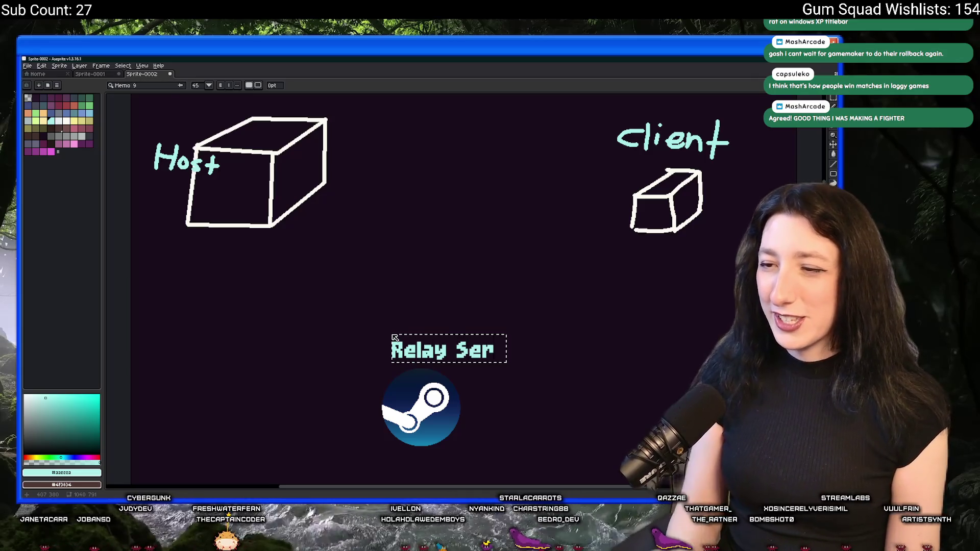
text(ver)
drag(432, 337, 399, 353)
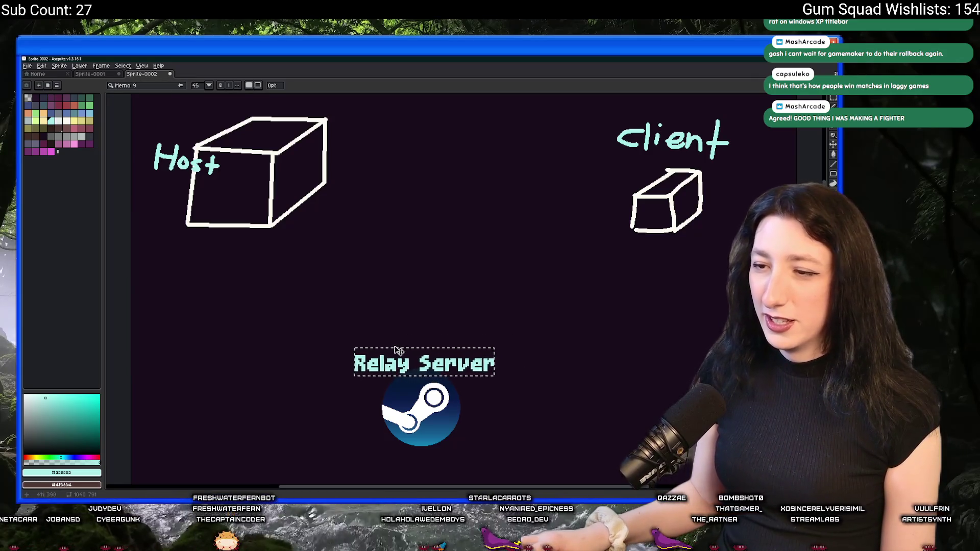
key(Return)
key(shift+n)
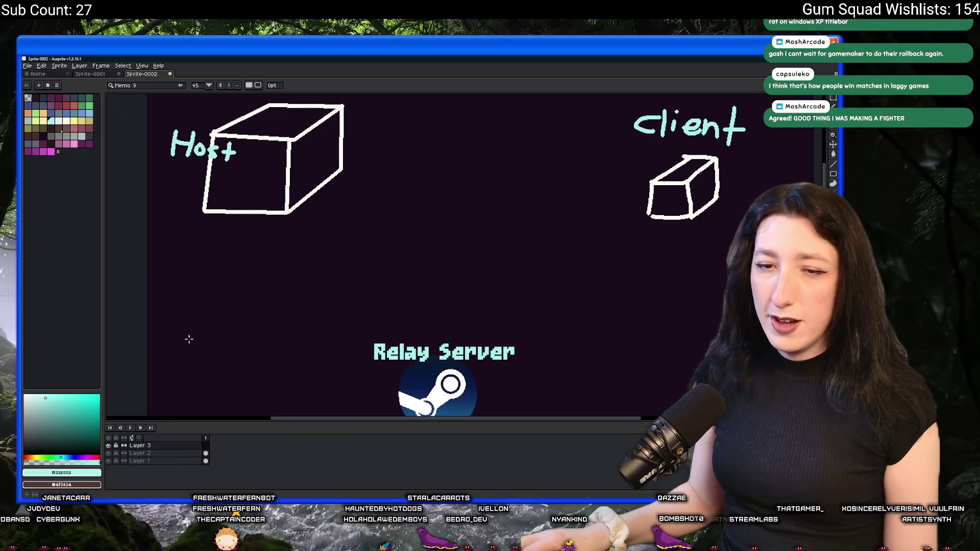
drag(189, 339, 210, 289)
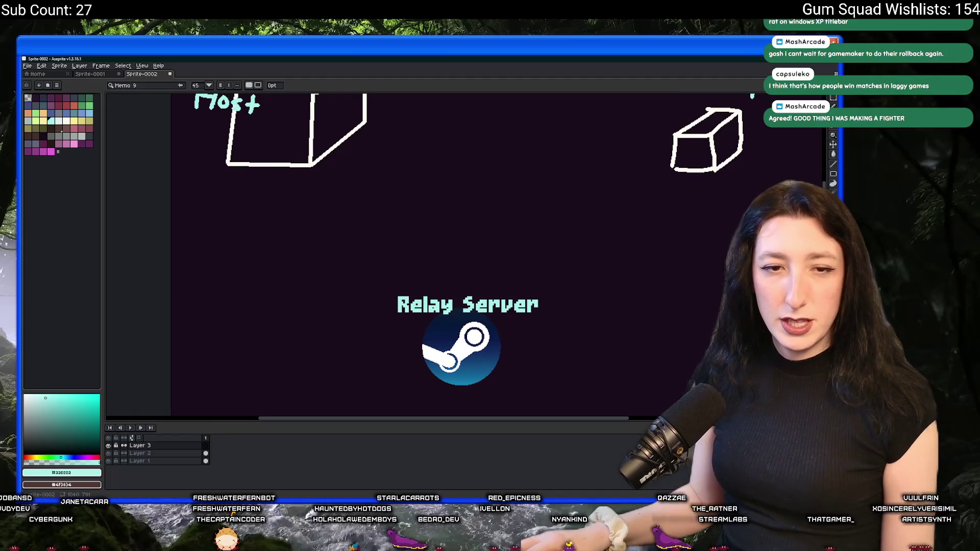
Frame the diagram and draw a yellow line from the Host cube down to the Relay Server
click(72, 121)
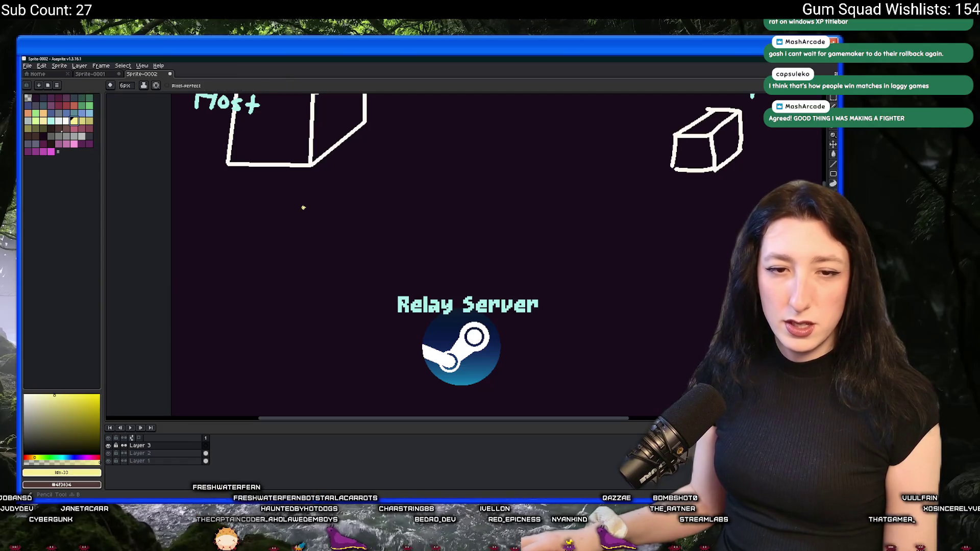
drag(477, 229, 453, 203)
key(Tab)
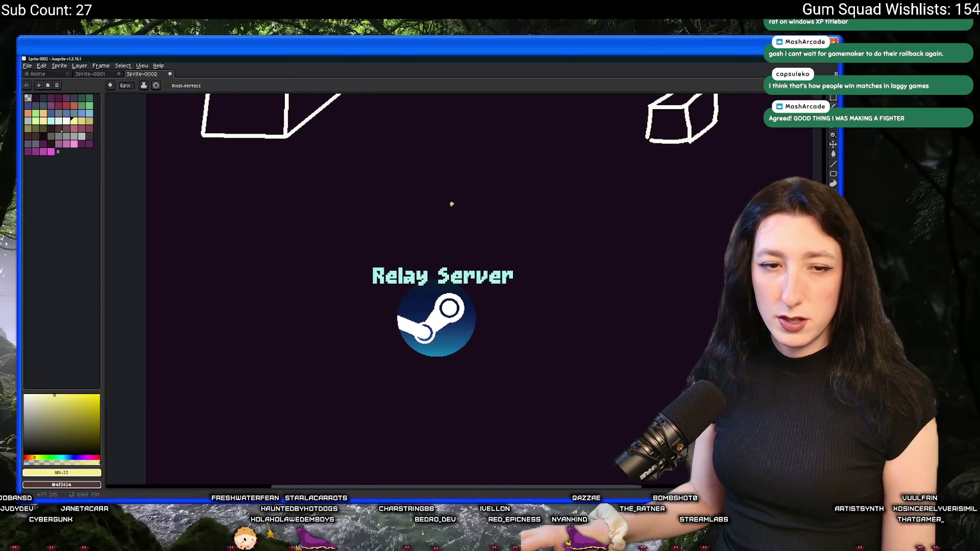
scroll(454, 204, up, 2)
scroll(405, 222, up, 1)
scroll(375, 232, up, 1)
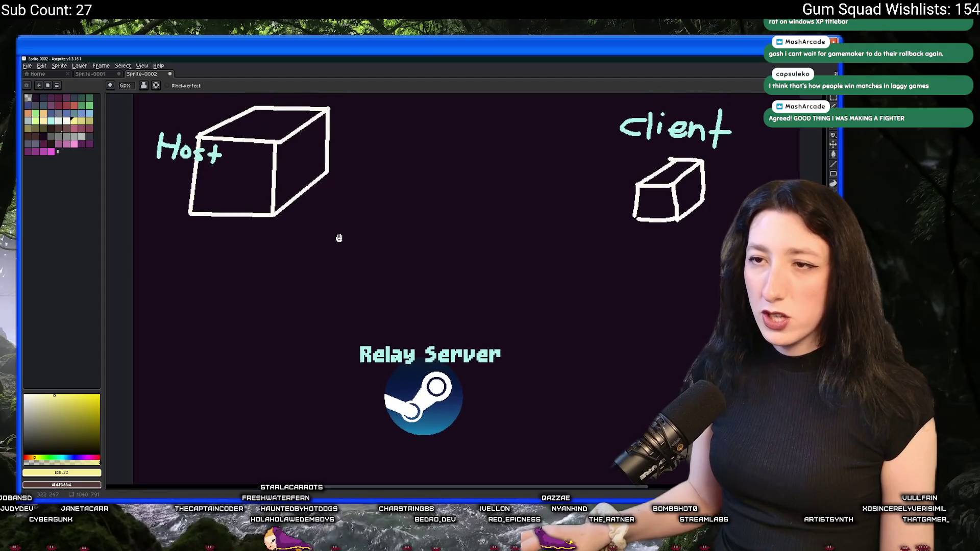
mouse_move(338, 239)
mouse_down()
mouse_move(329, 230)
mouse_move(459, 268)
mouse_move(273, 273)
mouse_up()
key(ctrl+z)
key(ctrl+z)
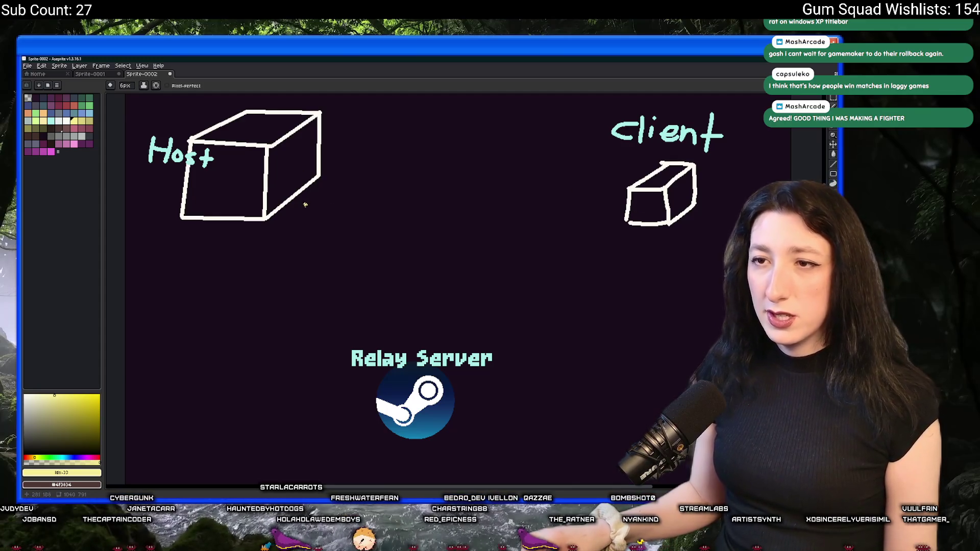
mouse_move(292, 220)
mouse_down()
mouse_move(338, 329)
mouse_move(387, 344)
mouse_up()
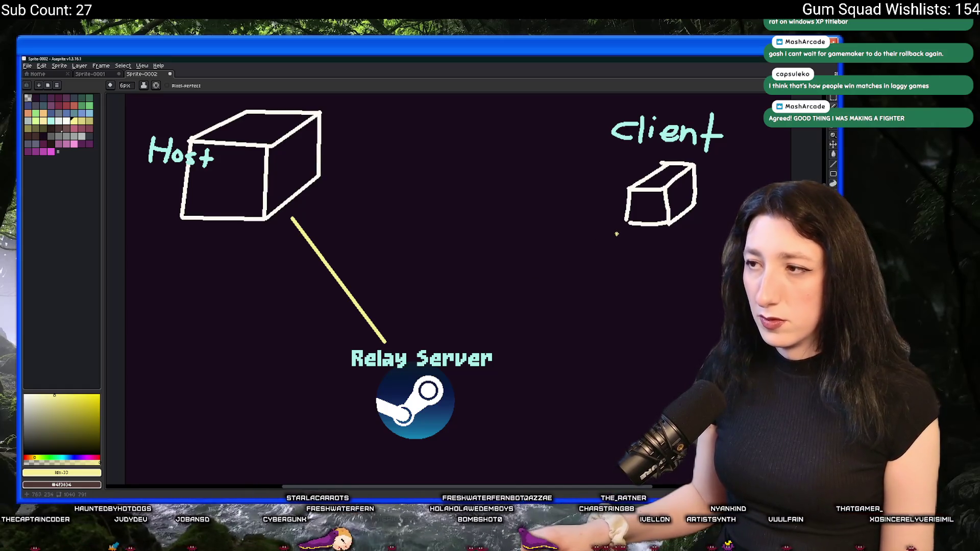
Draw the Client-to-Relay Server line, discarding a trial Host–Client line and a bad first attempt
drag(560, 258, 476, 348)
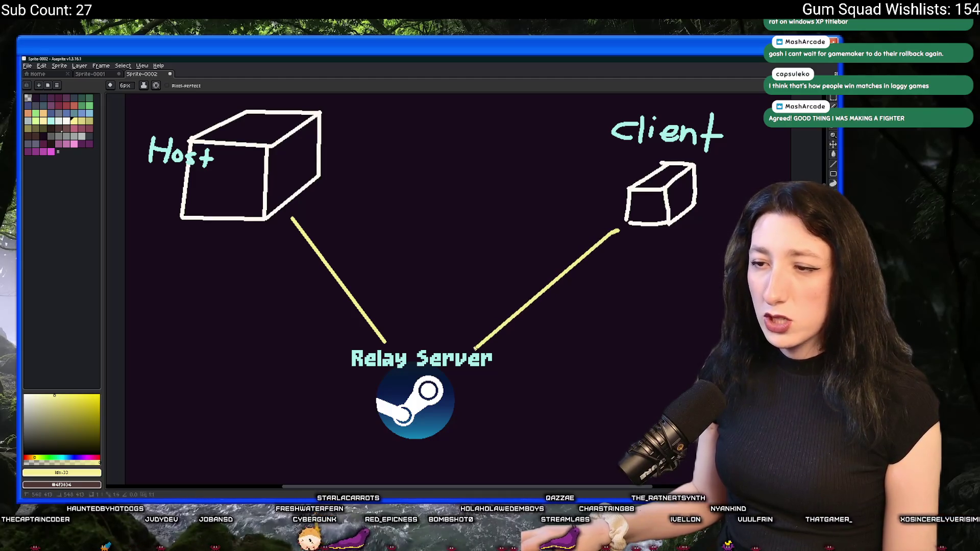
drag(347, 151, 619, 168)
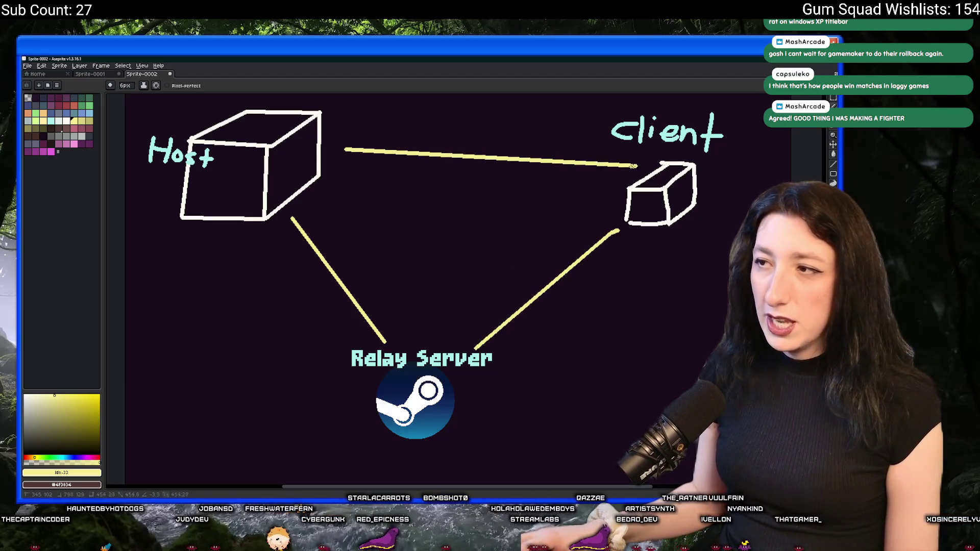
drag(523, 197, 519, 214)
key(ctrl+z)
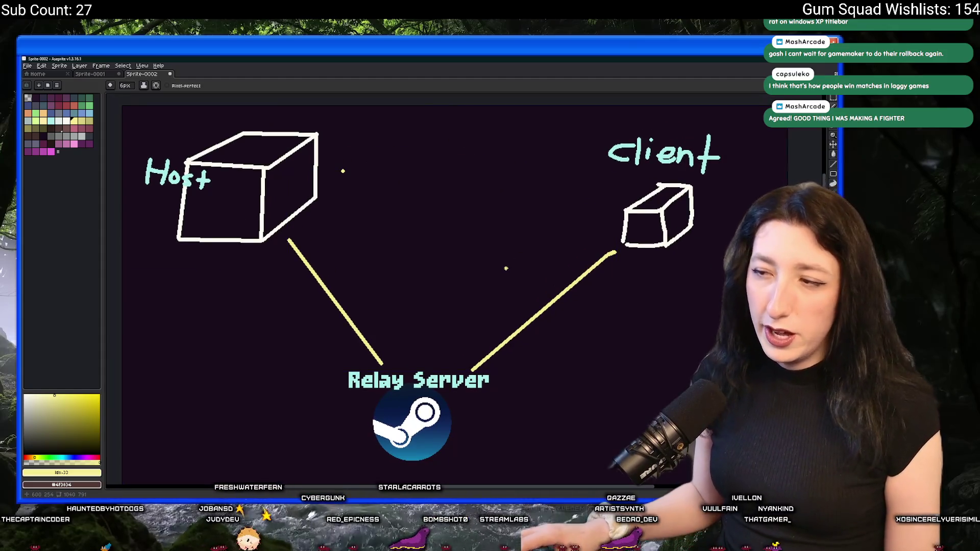
drag(338, 166, 613, 361)
key(Delete)
key(ctrl+d)
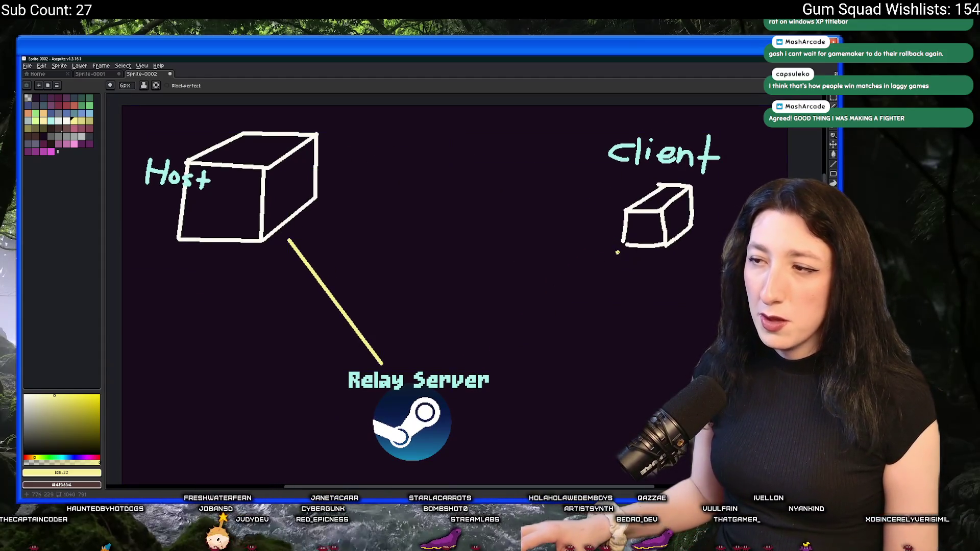
drag(512, 349, 453, 372)
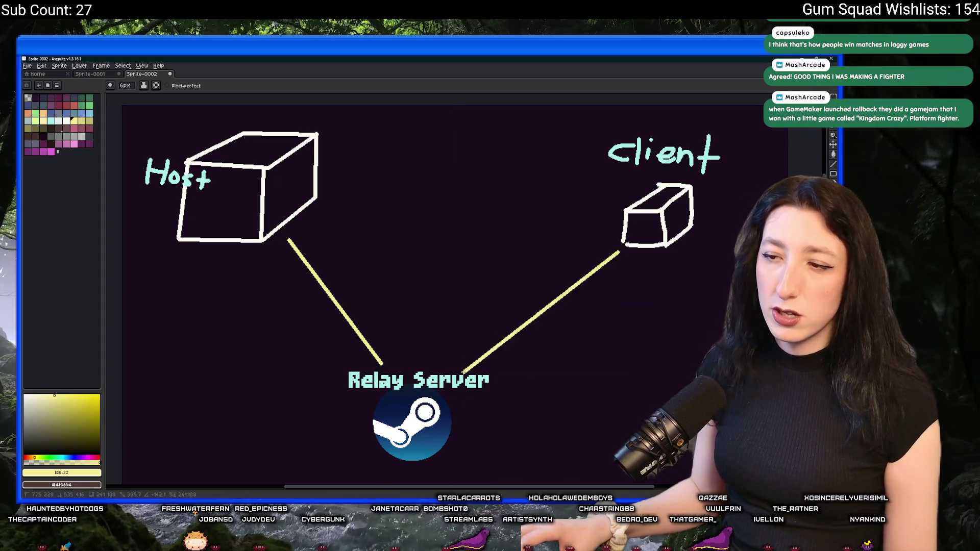
Circle the Host and Client cubes with temporary highlight loops, undoing each one
drag(322, 138, 306, 134)
key(ctrl+z)
mouse_move(693, 130)
mouse_down()
mouse_move(701, 134)
mouse_move(660, 285)
mouse_up()
key(ctrl+z)
key(ctrl+z)
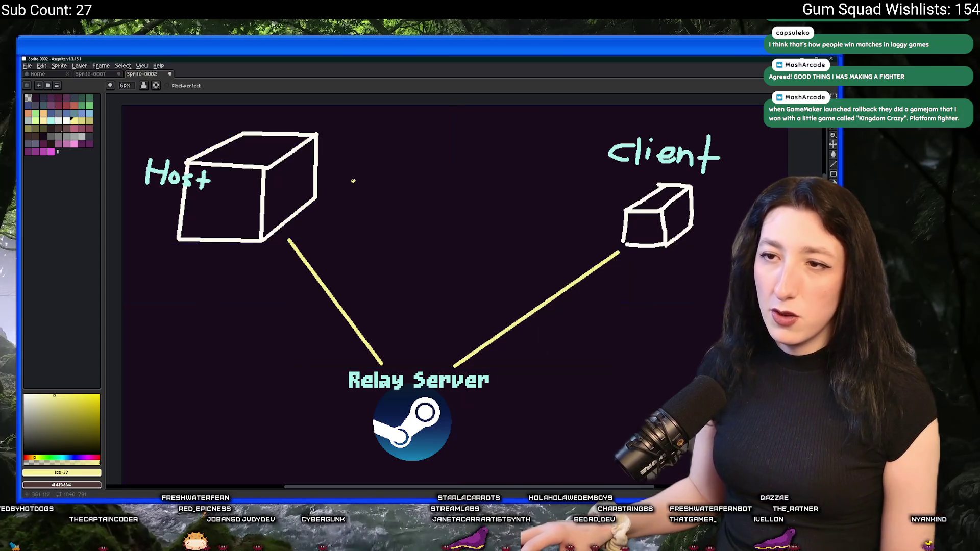
drag(322, 146, 337, 276)
key(ctrl+z)
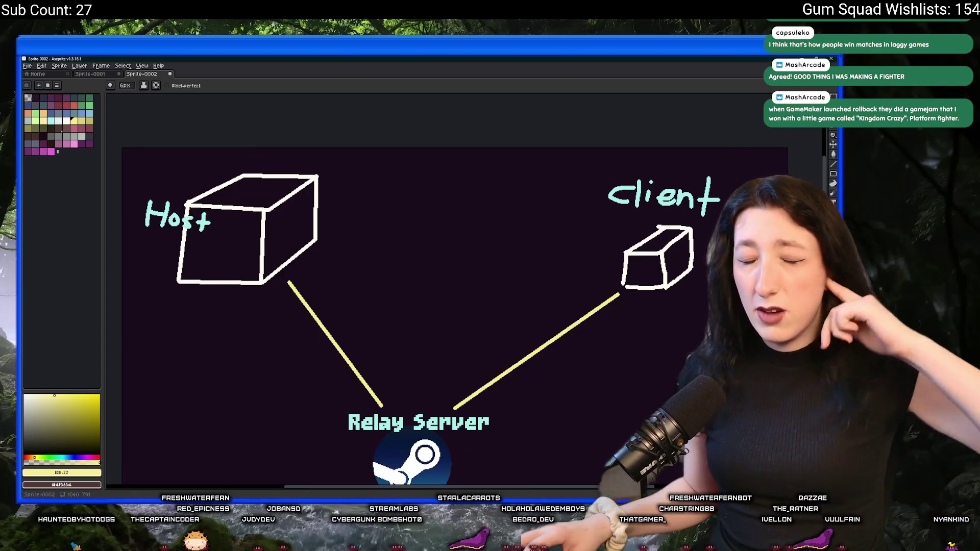
drag(514, 388, 550, 346)
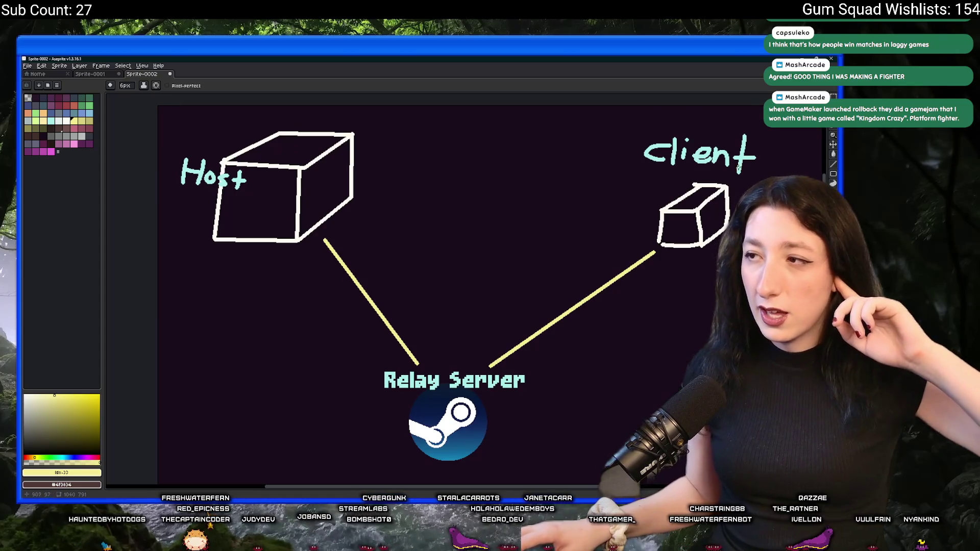
drag(715, 275, 720, 272)
drag(554, 233, 548, 213)
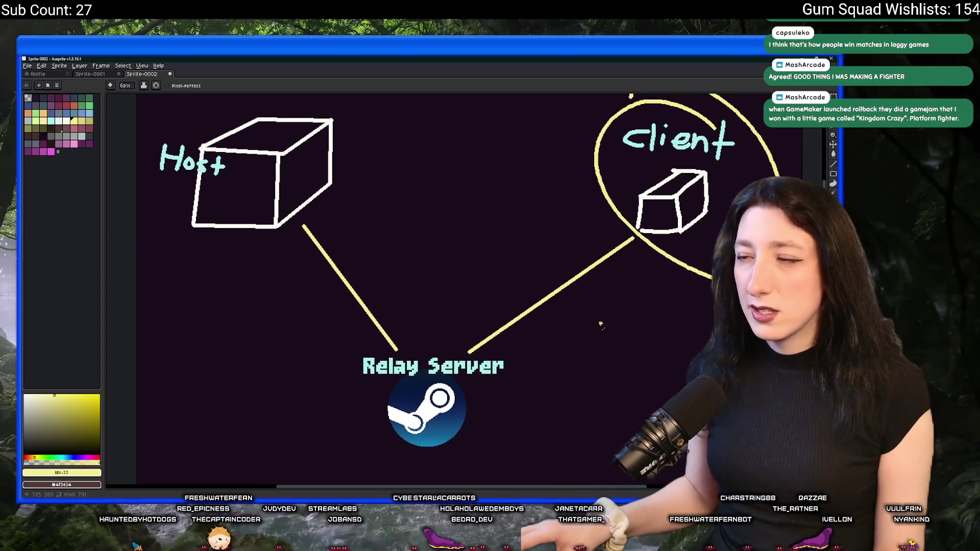
key(ctrl+z)
scroll(532, 264, down, 1)
scroll(531, 265, down, 2)
scroll(558, 250, up, 3)
drag(558, 250, 531, 269)
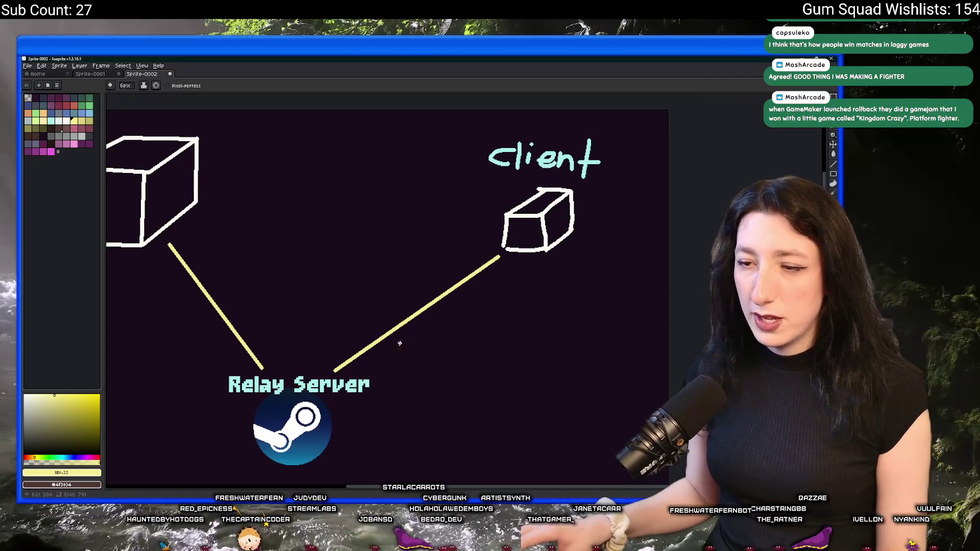
key(Tab)
scroll(300, 364, down, 2)
Duplicate the Client cube and label twice below the original, then add a layer and sample the line yellow
key(m)
mouse_move(392, 212)
mouse_down()
mouse_move(511, 277)
mouse_move(458, 239)
mouse_move(457, 328)
mouse_move(457, 256)
mouse_up()
drag(459, 185, 460, 347)
key(Return)
key(shift+n)
scroll(332, 261, up, 3)
scroll(331, 261, up, 2)
alt+click(330, 260)
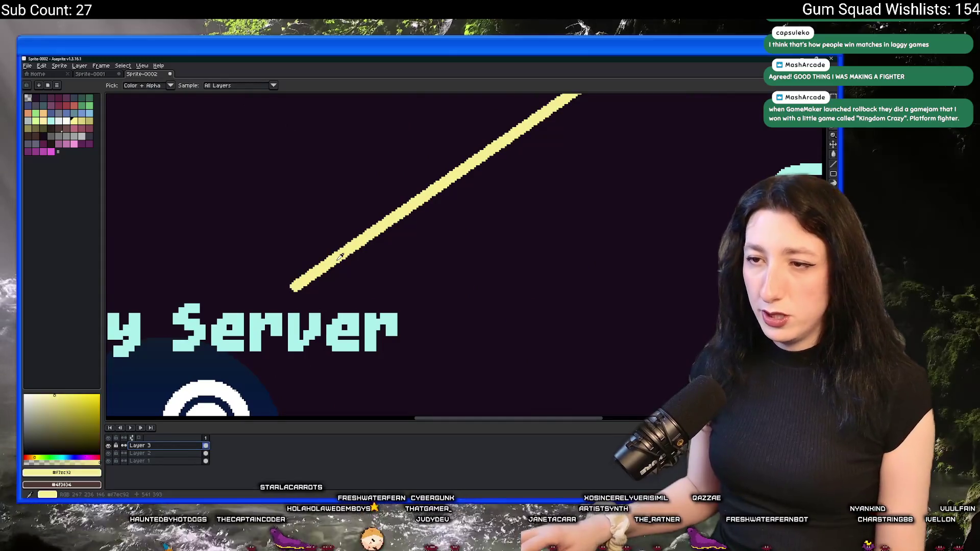
scroll(331, 261, down, 3)
Draw yellow lines from the two lower Client cubes to the Relay Server, undoing stray strokes and highlight loops
drag(494, 331, 519, 162)
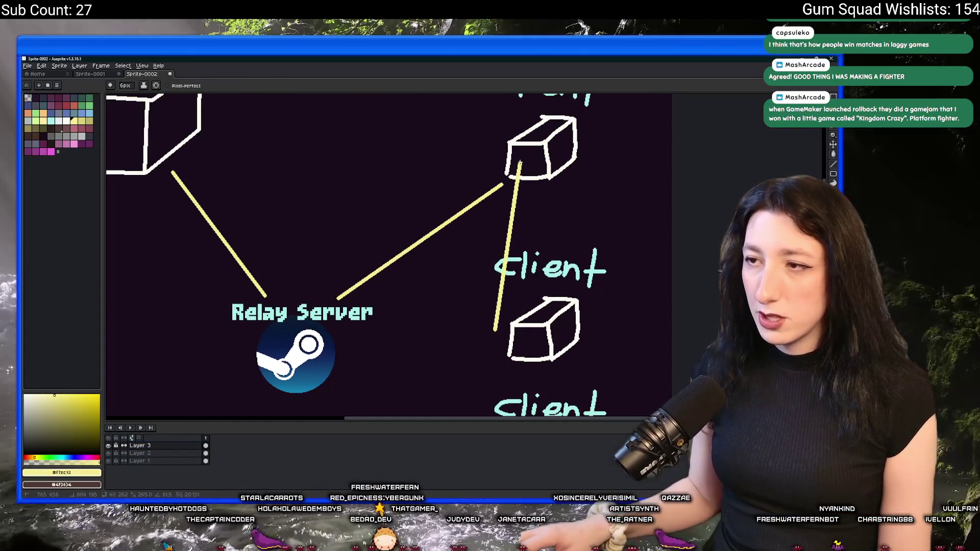
key(ctrl+z)
mouse_move(496, 331)
mouse_down()
mouse_move(345, 348)
mouse_move(366, 269)
mouse_up()
drag(512, 394, 359, 308)
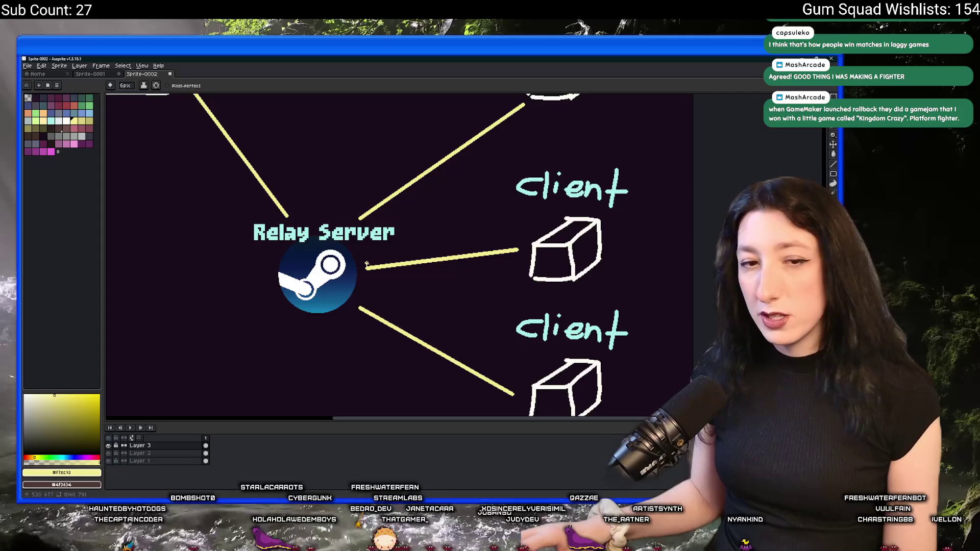
scroll(465, 287, down, 2)
scroll(490, 352, up, 3)
scroll(527, 297, down, 3)
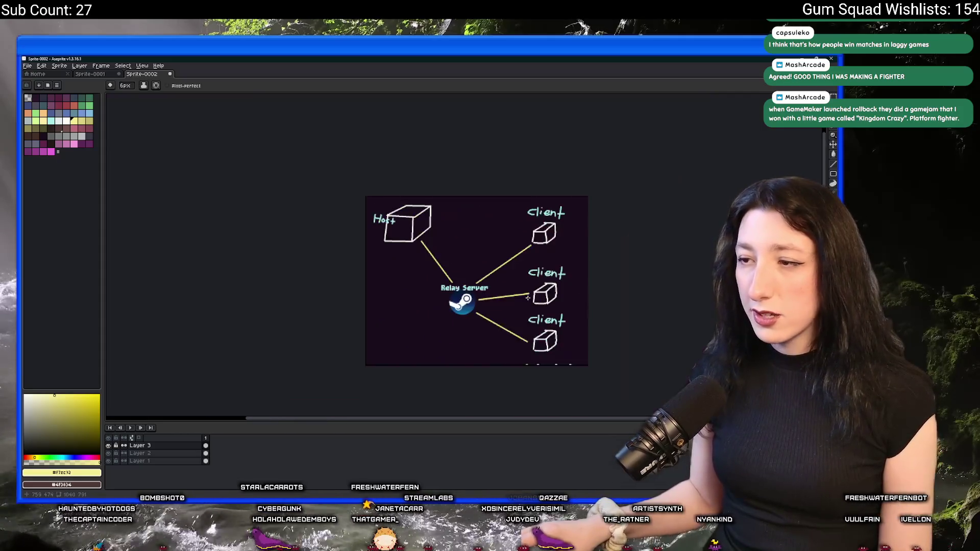
key(ctrl+z)
drag(368, 276, 460, 261)
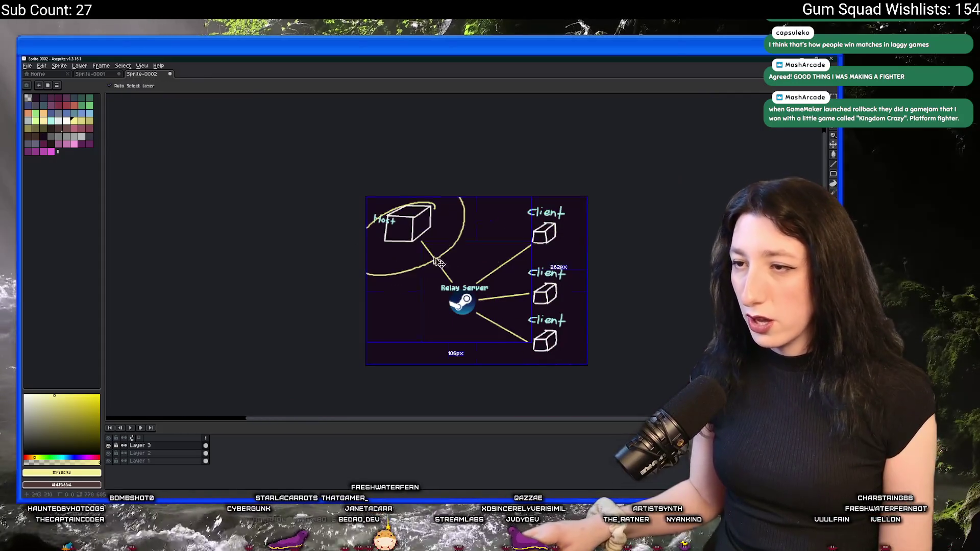
key(ctrl+z)
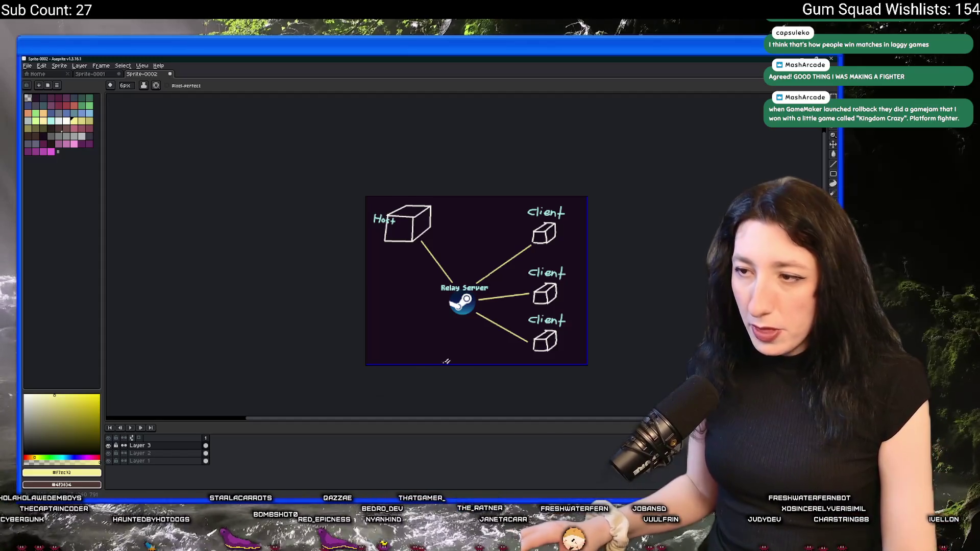
drag(432, 368, 412, 358)
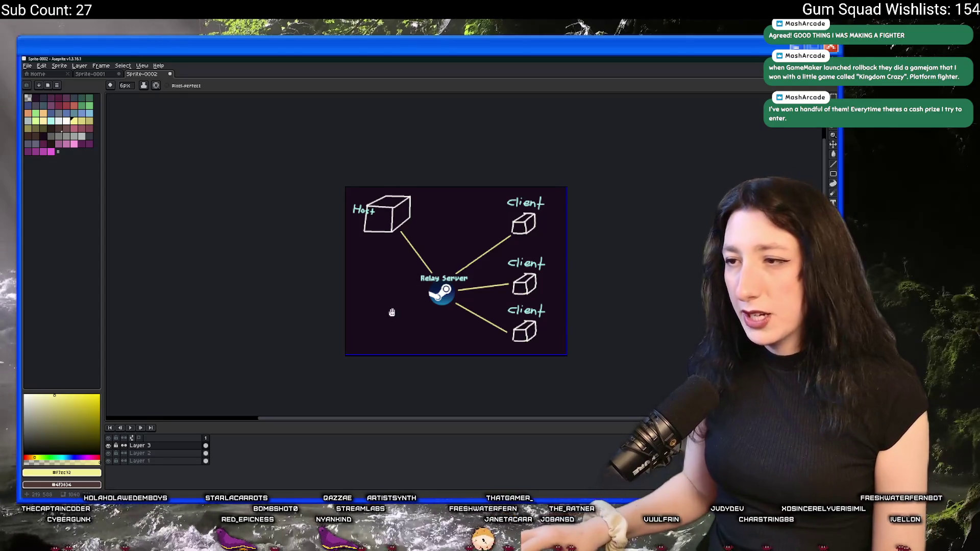
scroll(392, 311, up, 1)
Pan around the diagram, circling the Relay Server, Host and bottom Client with temporary loops
drag(387, 310, 378, 320)
scroll(378, 320, up, 1)
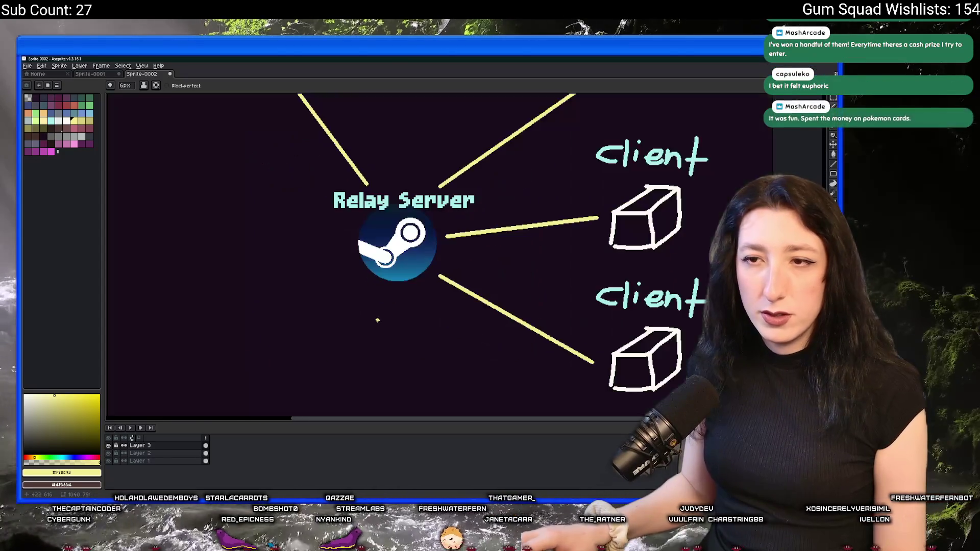
scroll(420, 298, down, 1)
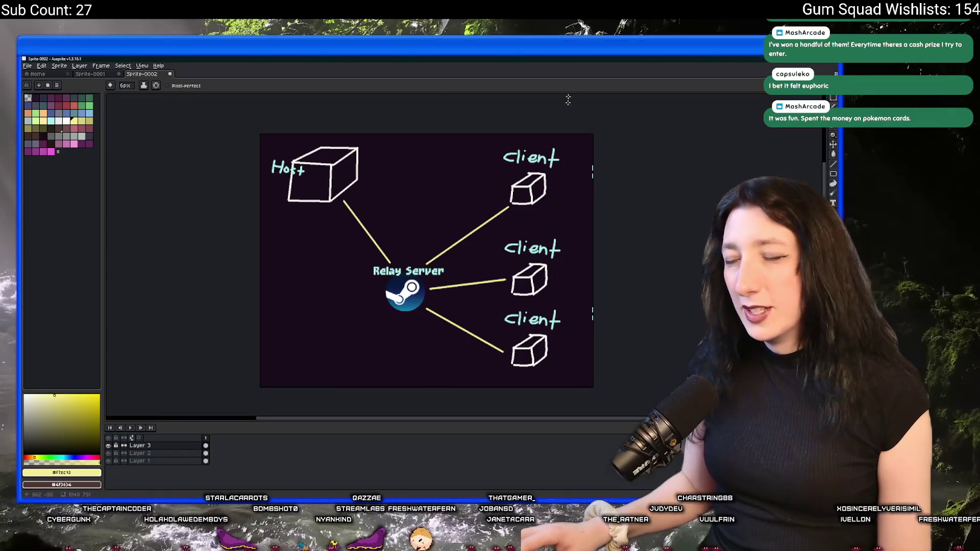
drag(453, 170, 467, 169)
scroll(578, 156, up, 1)
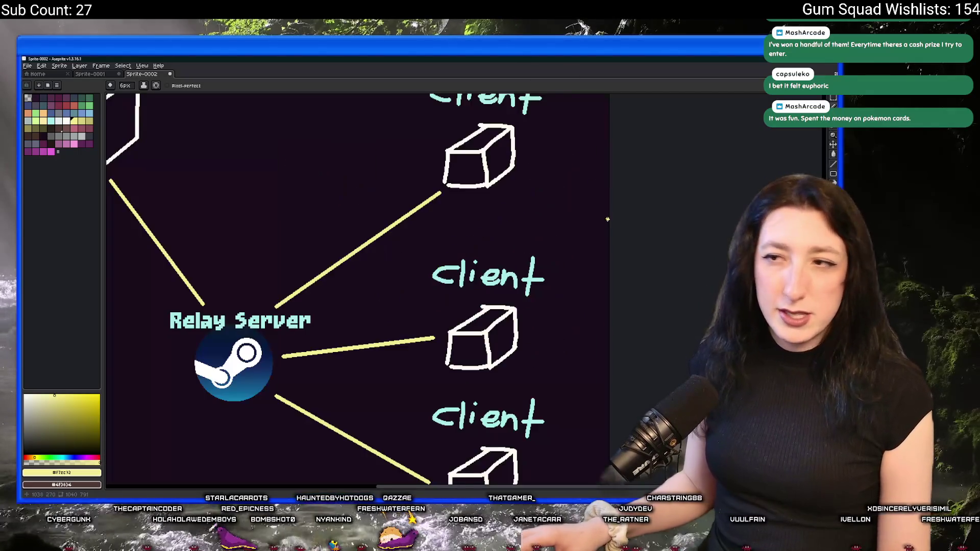
scroll(490, 306, down, 1)
drag(528, 327, 436, 308)
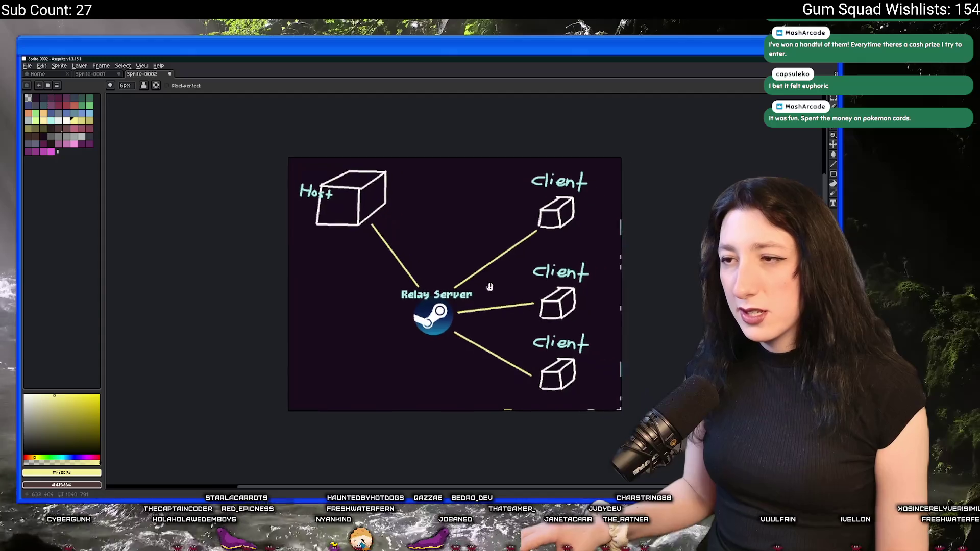
mouse_move(412, 216)
mouse_down()
mouse_move(368, 364)
mouse_move(429, 192)
mouse_move(306, 163)
mouse_up()
key(ctrl+z)
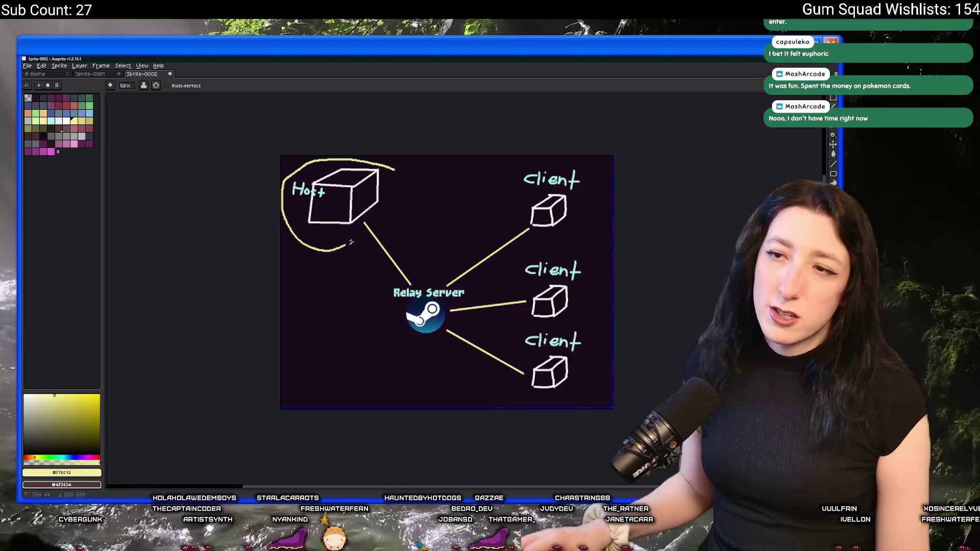
drag(337, 249, 394, 180)
key(ctrl+z)
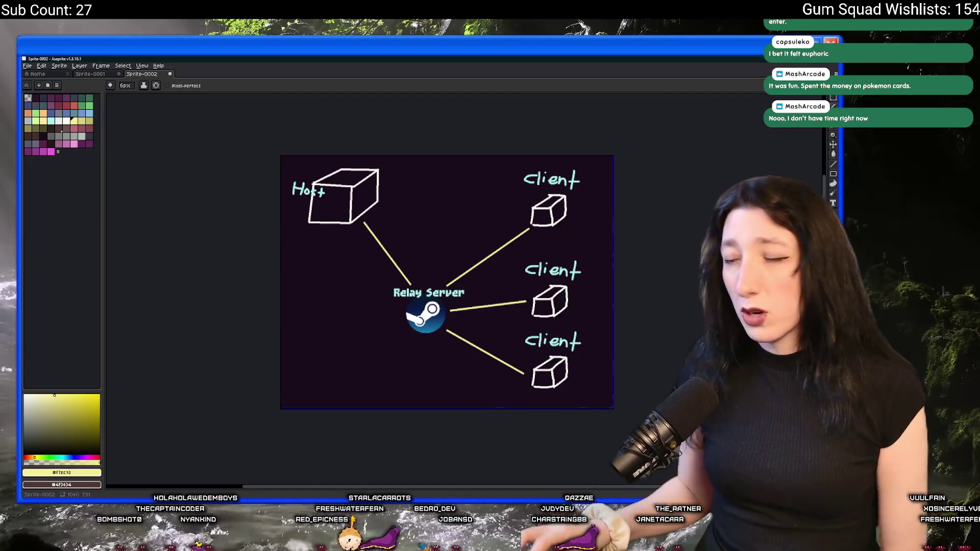
drag(551, 327, 505, 314)
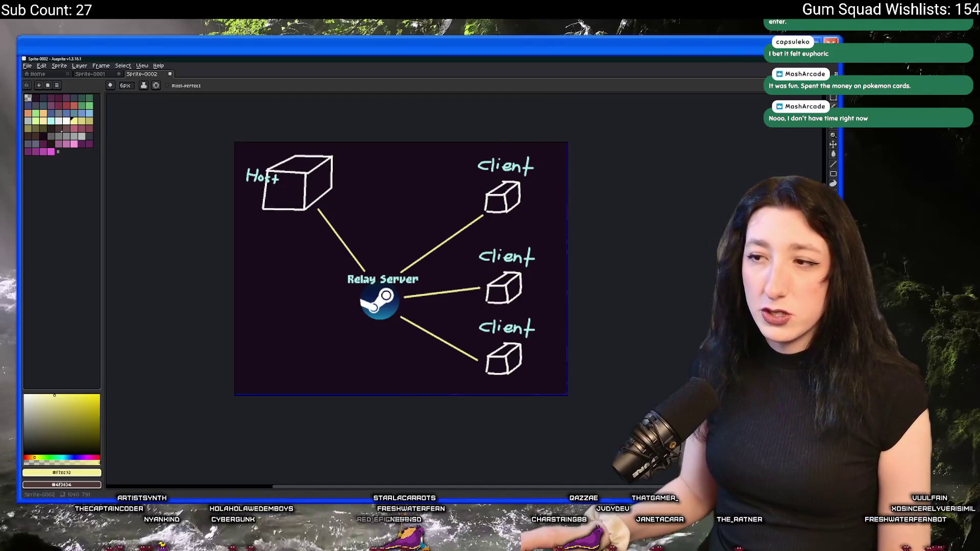
scroll(472, 284, up, 2)
scroll(460, 299, up, 1)
scroll(455, 215, down, 2)
scroll(461, 269, down, 1)
drag(462, 270, 465, 280)
drag(535, 308, 505, 320)
scroll(528, 348, up, 1)
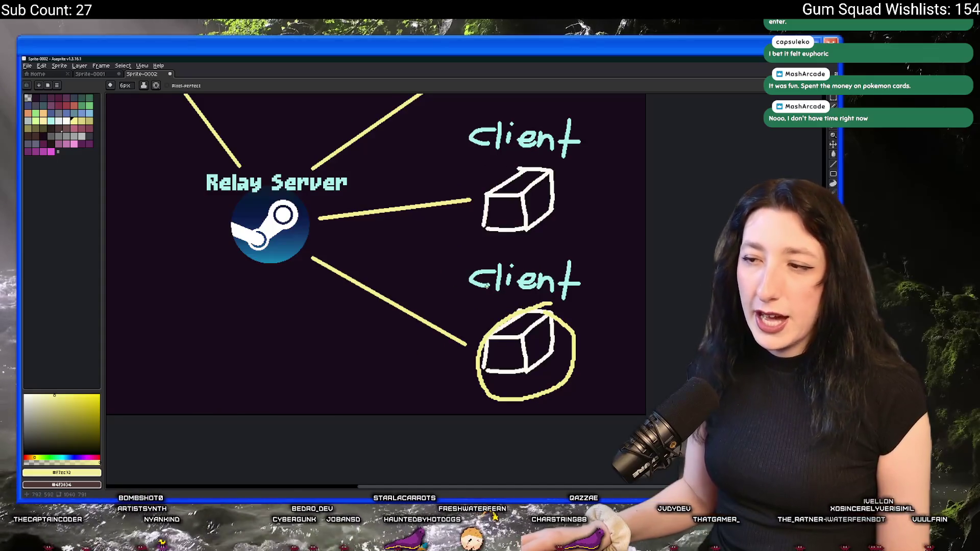
key(ctrl+z)
drag(471, 265, 535, 325)
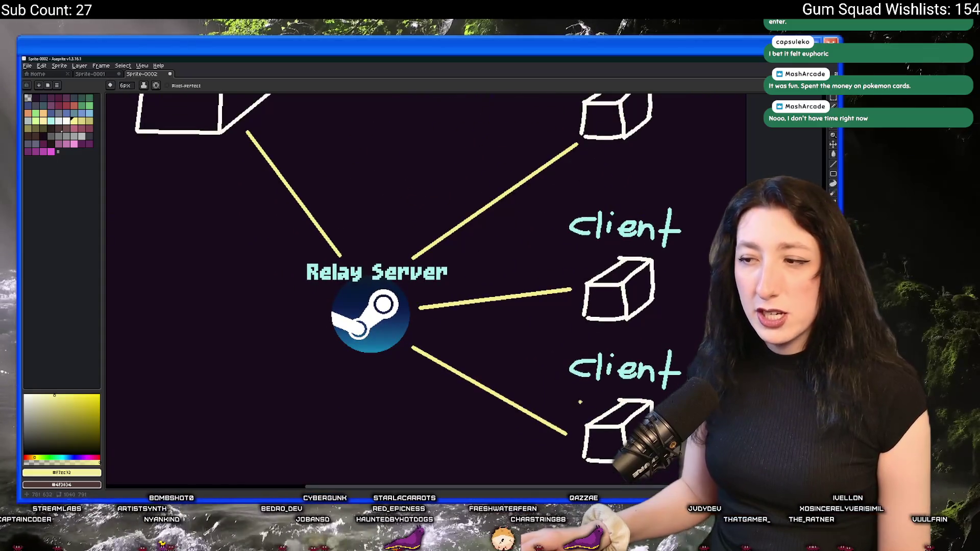
Draw a curved bottom-client-to-Host connector, then erase the curved strokes and extra line
mouse_move(569, 453)
mouse_down()
mouse_move(236, 272)
mouse_move(189, 199)
mouse_up()
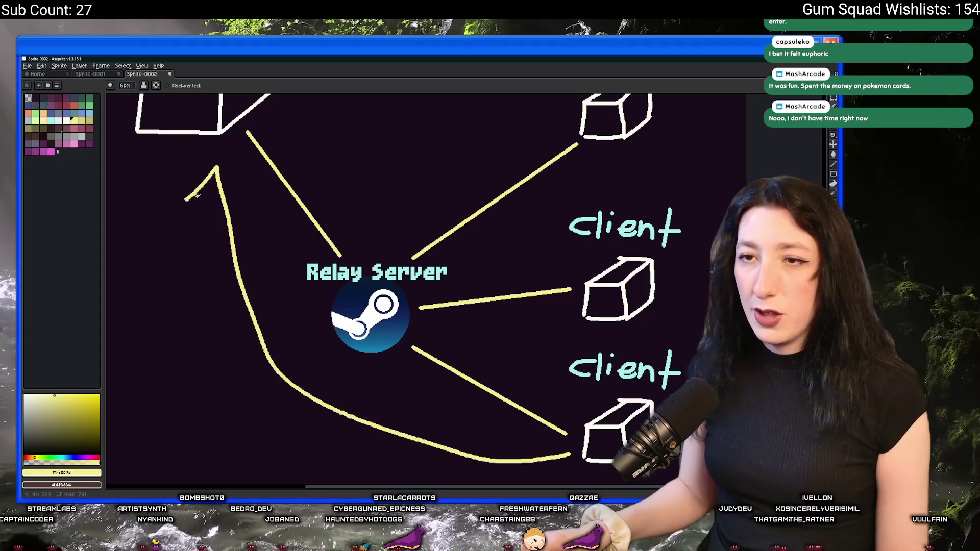
scroll(229, 176, down, 1)
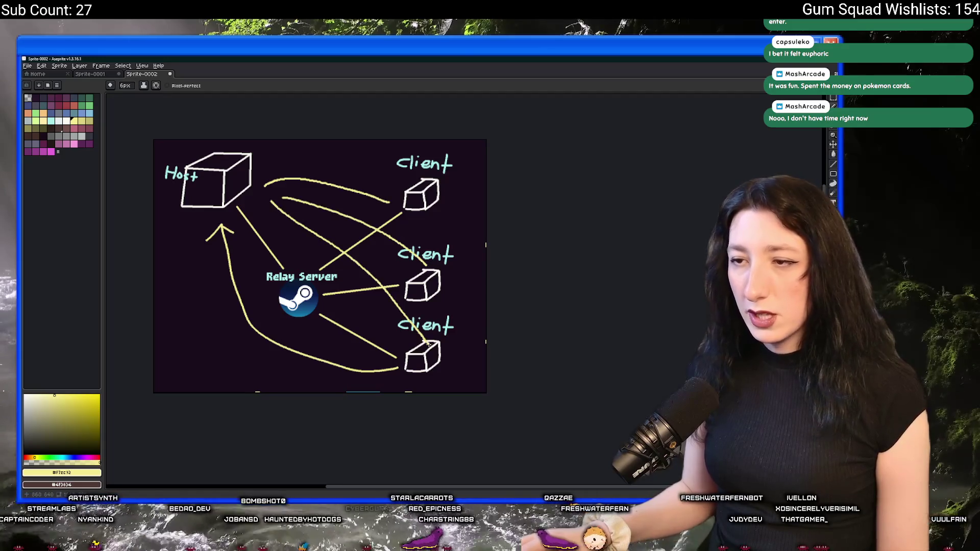
mouse_move(406, 230)
mouse_down()
mouse_move(283, 201)
mouse_move(387, 201)
mouse_up()
drag(218, 229, 361, 348)
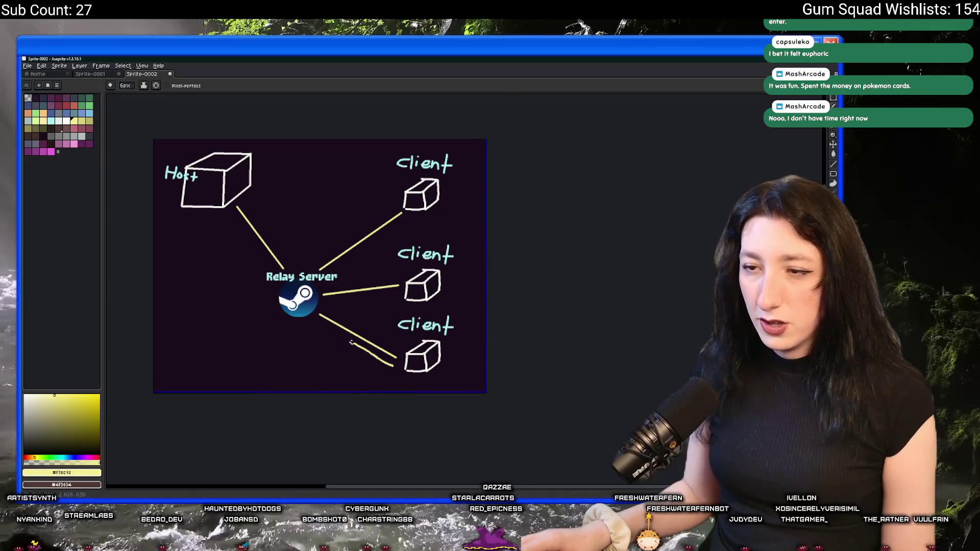
drag(320, 322, 396, 368)
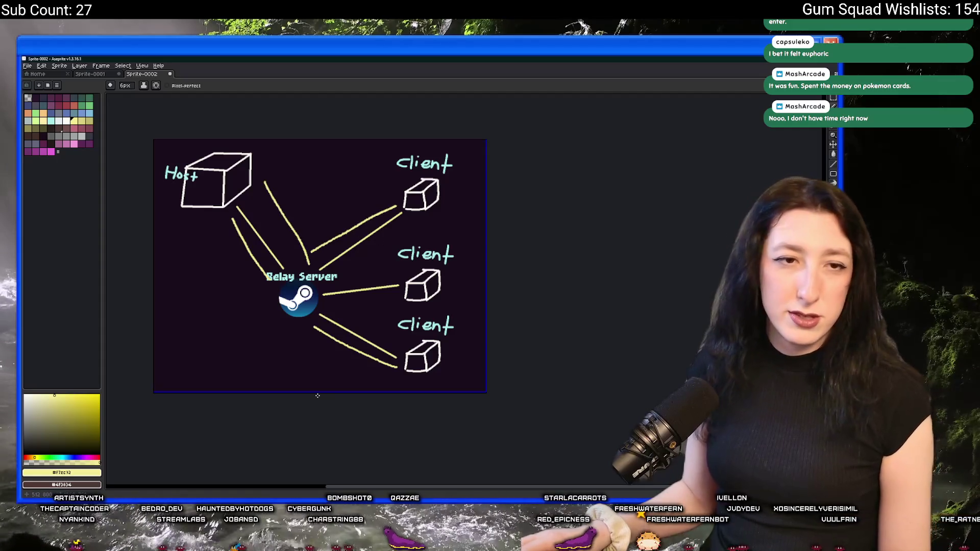
key(ctrl)
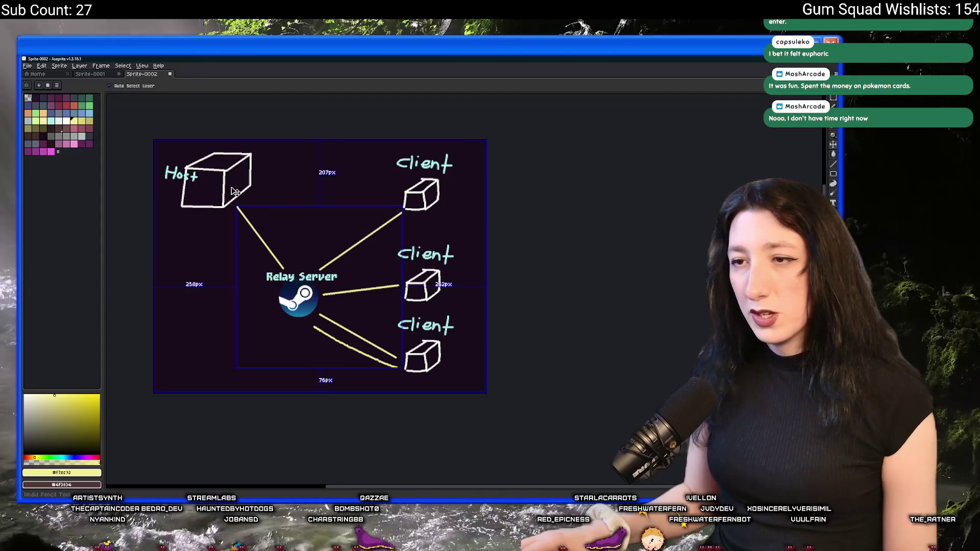
Redraw the bottom client's line to the Steam icon and undo the duplicate yellow strokes
drag(380, 336, 363, 313)
key(ctrl+z)
mouse_move(402, 342)
mouse_down()
mouse_move(319, 306)
mouse_move(408, 306)
mouse_up()
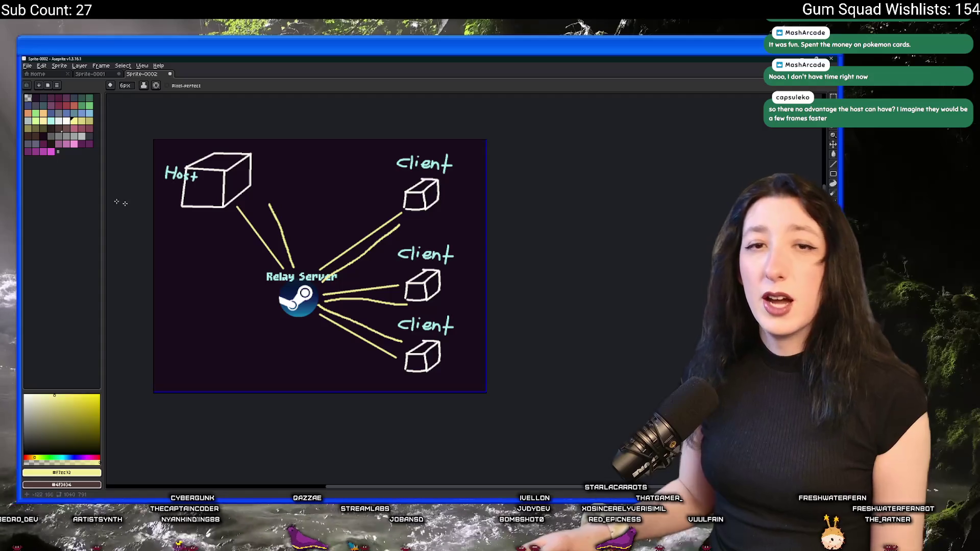
key(ctrl+z)
key(ctrl+z)
key(ctrl+z)
scroll(343, 208, up, 2)
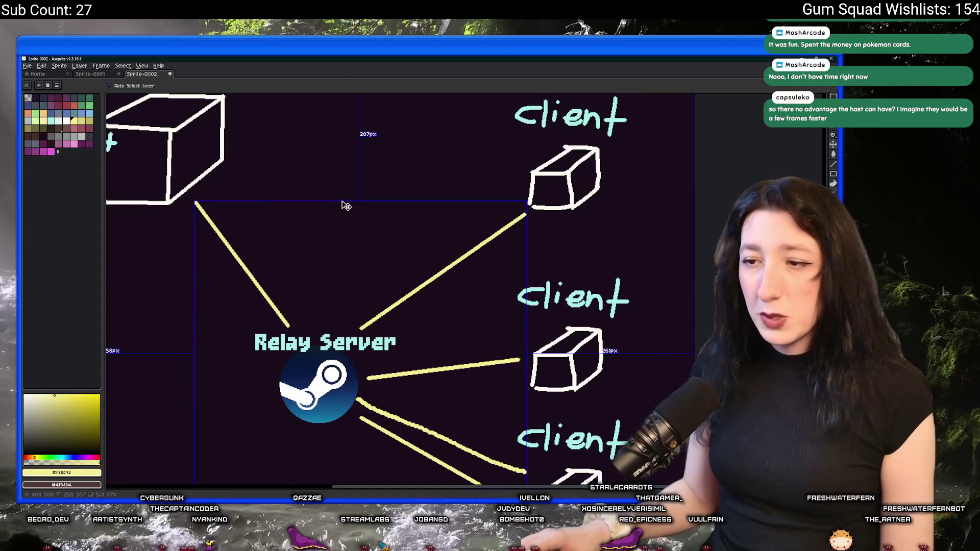
key(ctrl+z)
scroll(372, 245, down, 1)
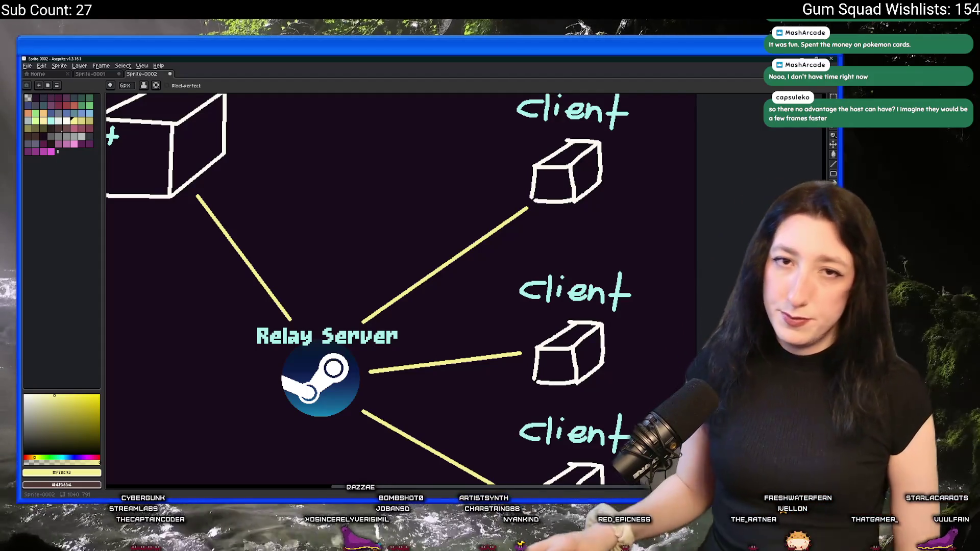
scroll(485, 284, down, 2)
scroll(457, 246, up, 2)
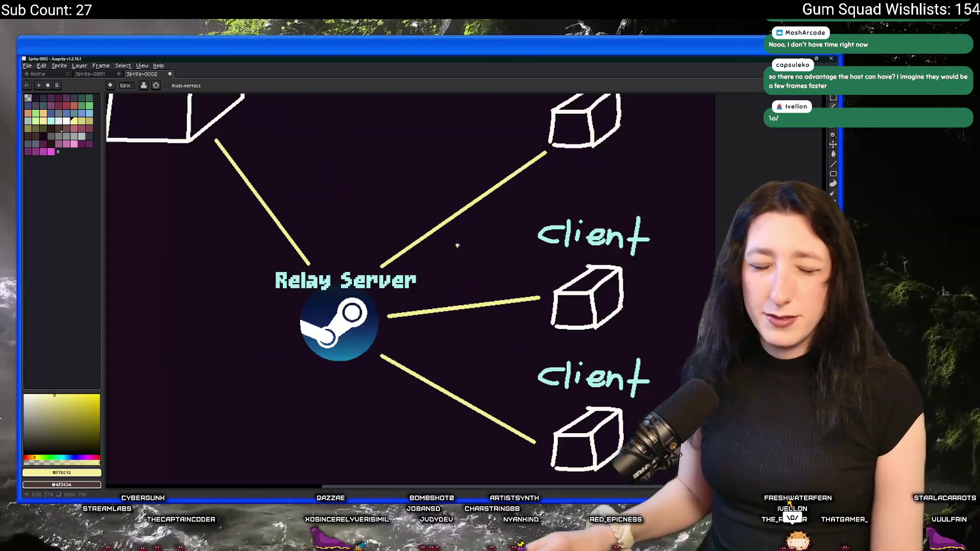
drag(440, 298, 449, 316)
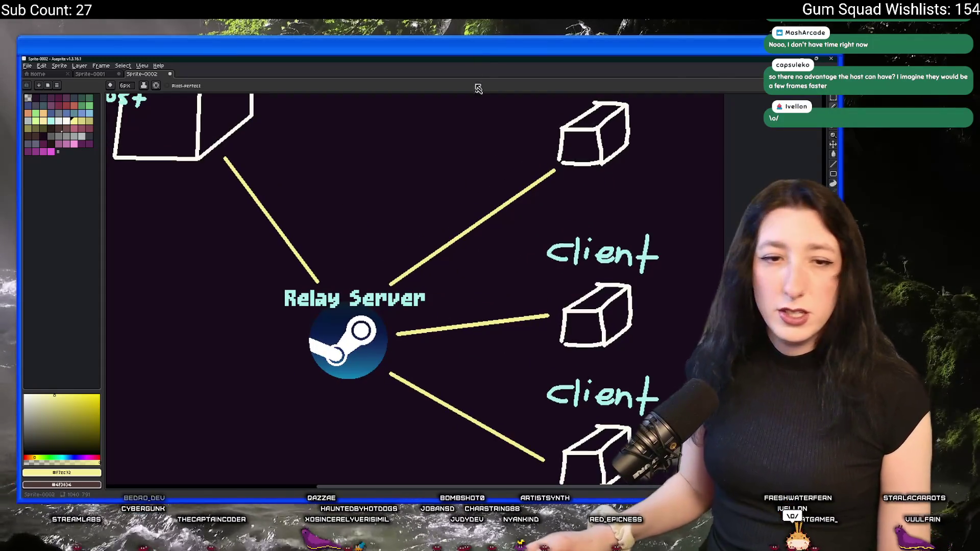
scroll(447, 264, down, 1)
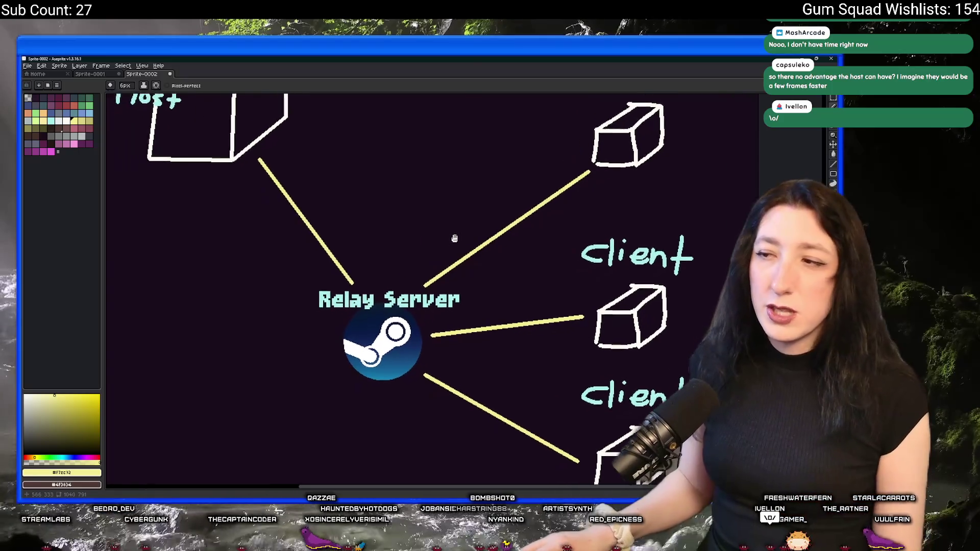
scroll(442, 260, down, 1)
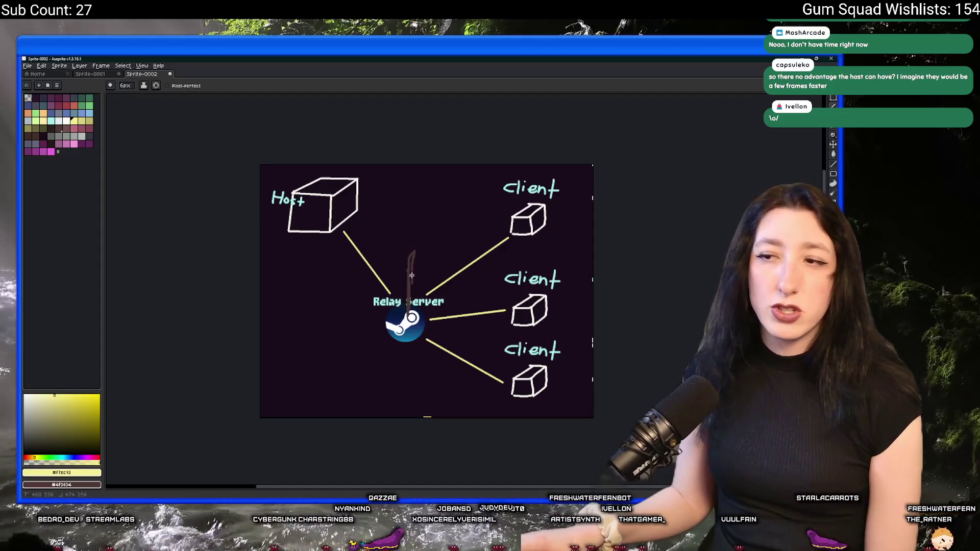
drag(415, 270, 417, 294)
key(ctrl+z)
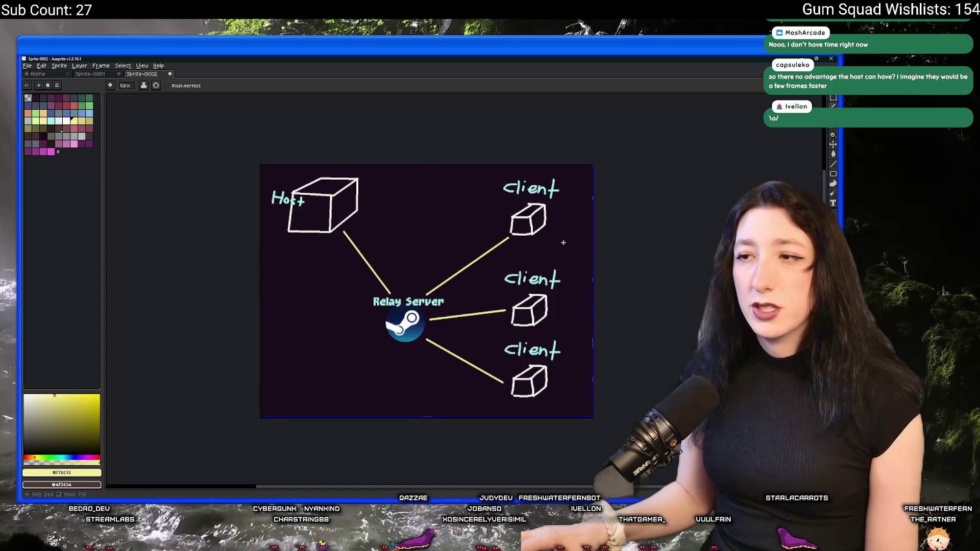
drag(537, 164, 511, 170)
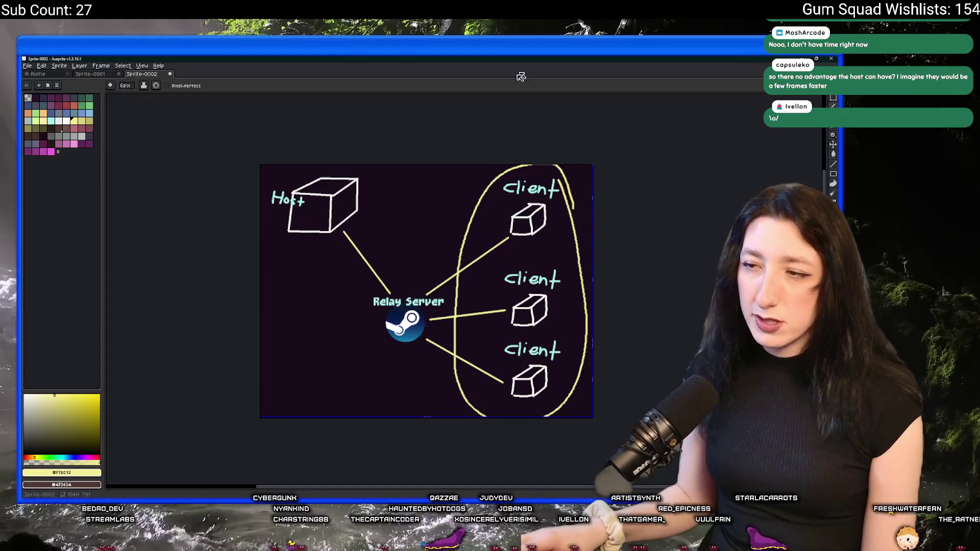
key(ctrl+z)
drag(360, 165, 382, 180)
key(ctrl+z)
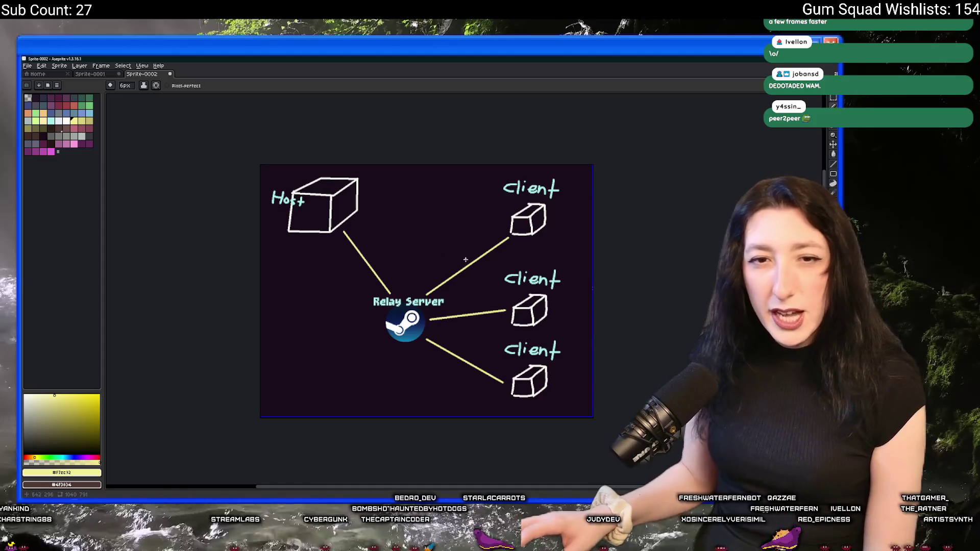
scroll(463, 260, up, 2)
Draw a direct yellow line from Host to the top Client after two undone attempts
drag(307, 218, 559, 227)
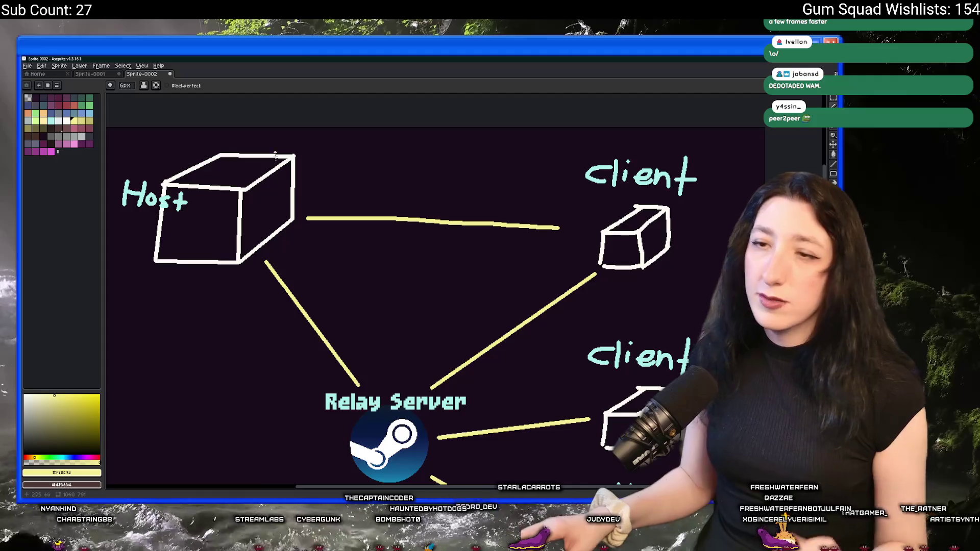
key(ctrl+z)
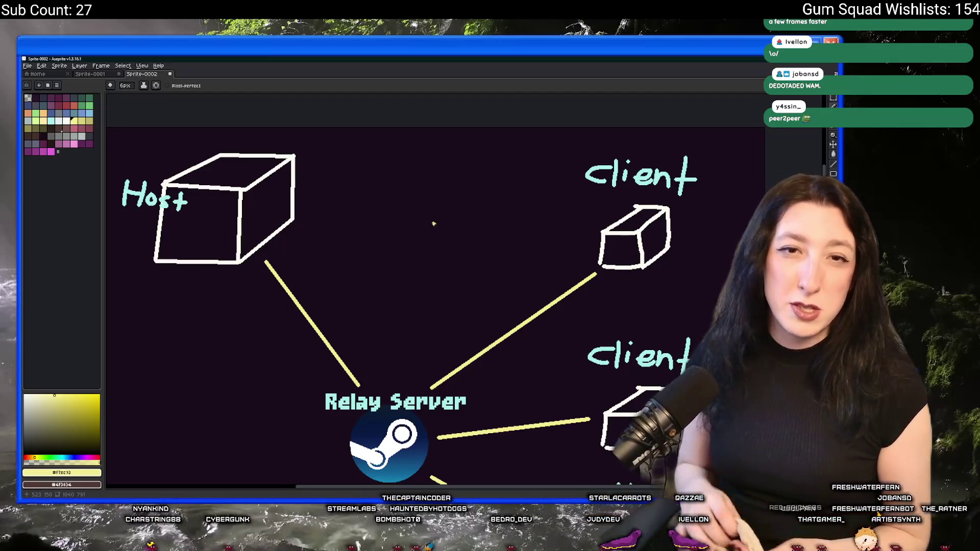
drag(296, 194, 668, 222)
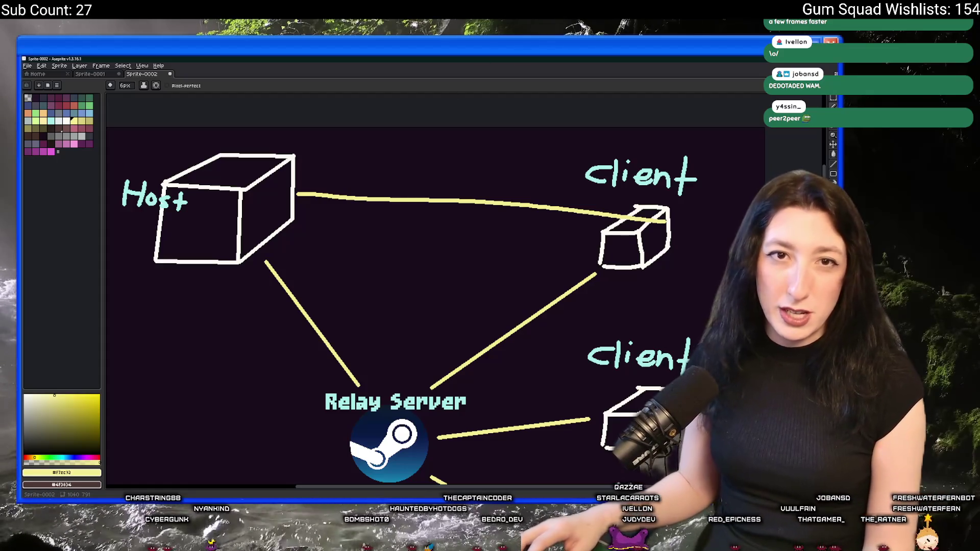
key(ctrl+z)
drag(307, 194, 561, 206)
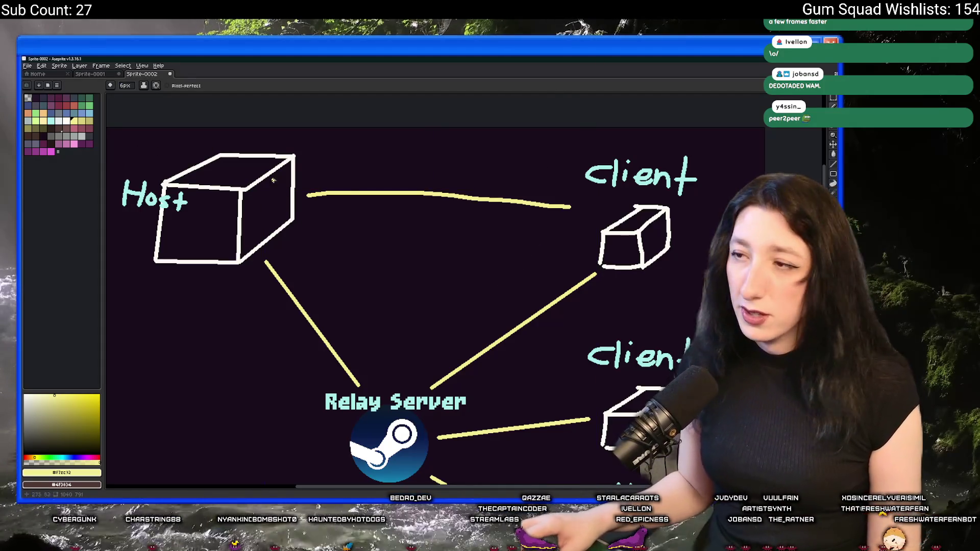
Add a second parallel Host–Client line, undoing a thick retrace
drag(478, 228, 307, 227)
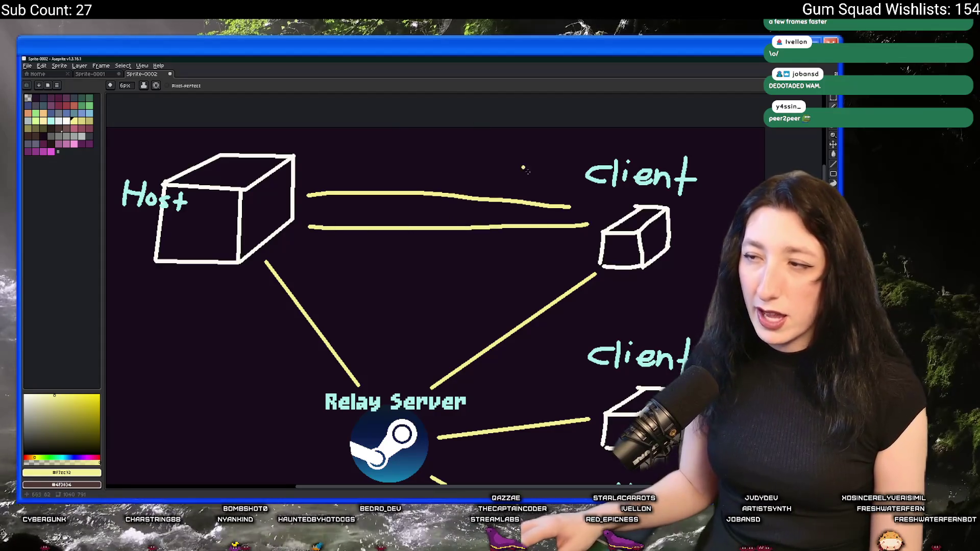
key(ctrl+z)
drag(292, 192, 440, 198)
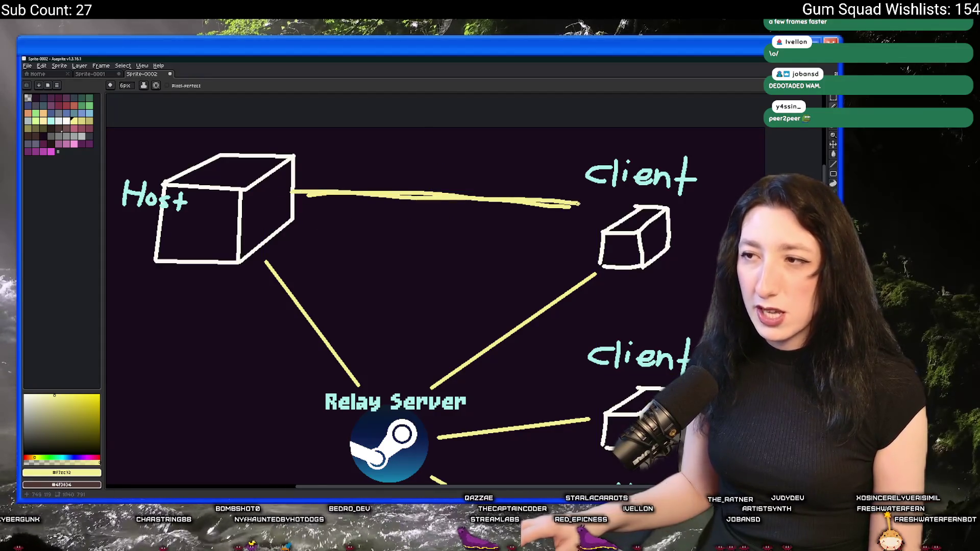
key(ctrl+z)
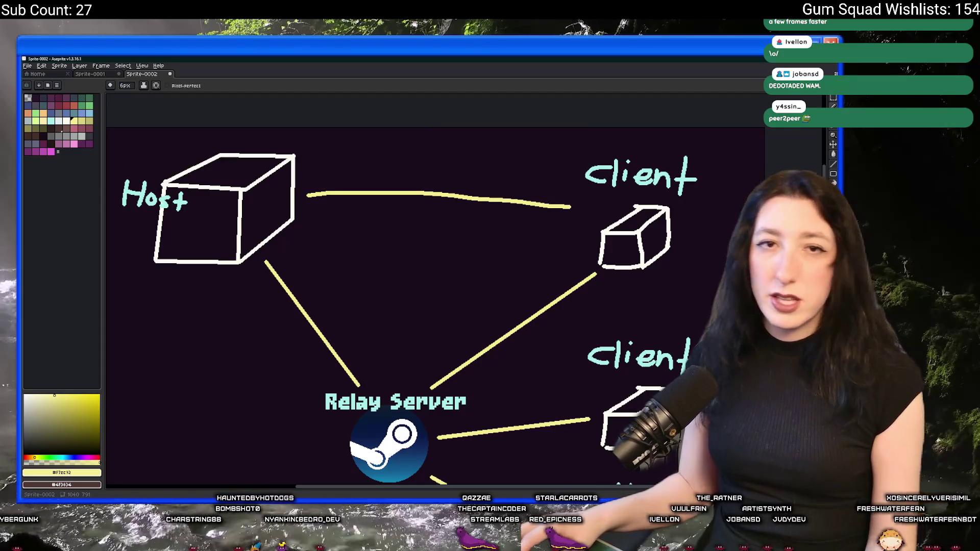
drag(592, 235, 310, 224)
Hand-write the '30ms' latency label above the two lines
mouse_move(418, 143)
mouse_down()
mouse_move(406, 160)
mouse_move(422, 142)
mouse_up()
click(429, 156)
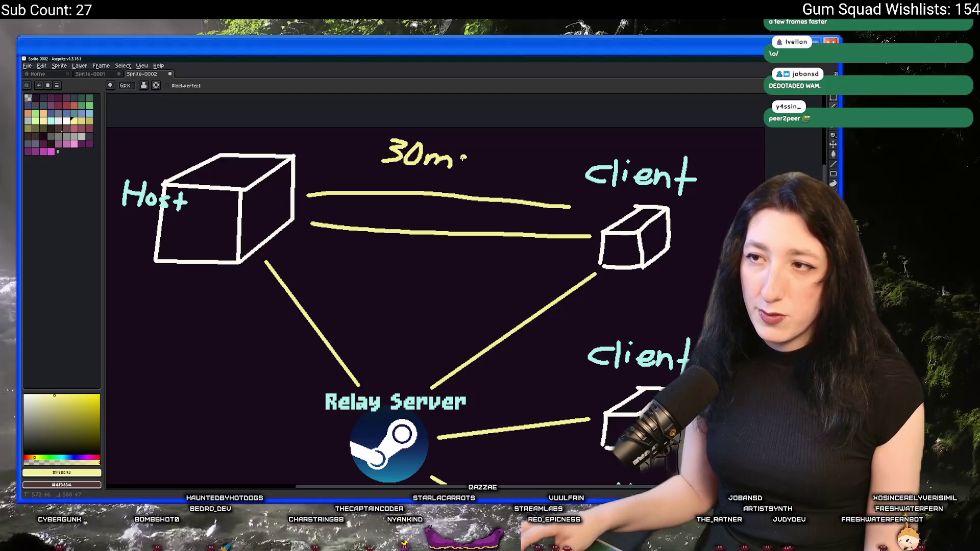
drag(467, 151, 458, 164)
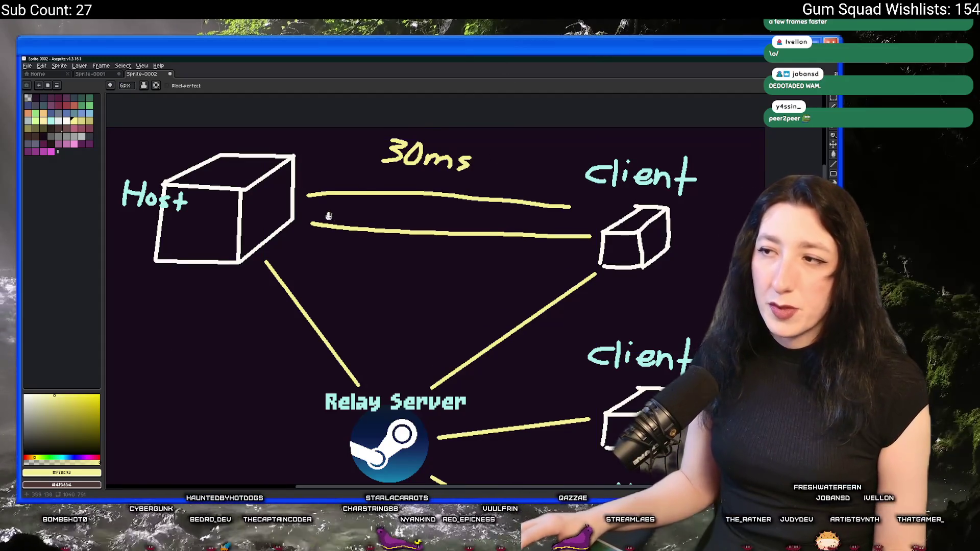
scroll(636, 234, left, 2)
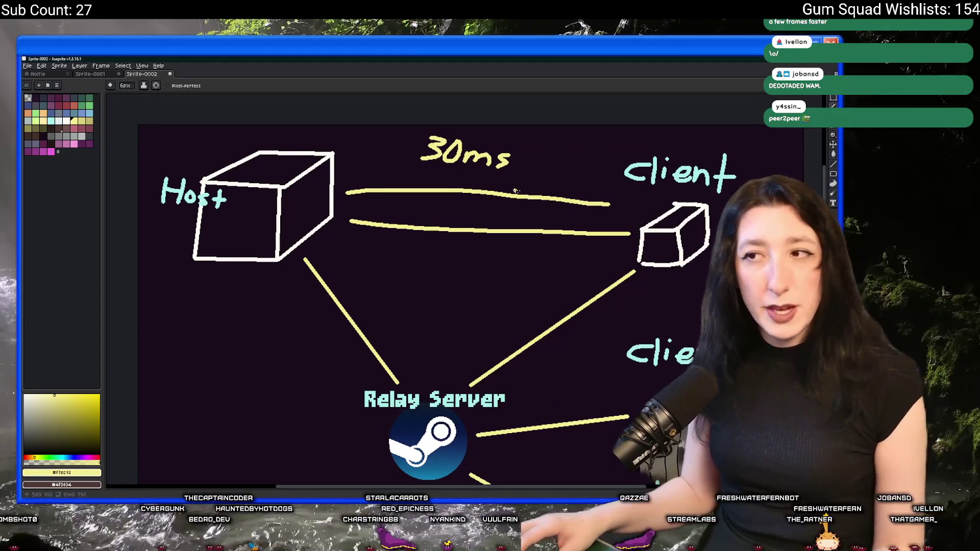
Write a '10ms' label beneath the Host–Client lines, discarding stray strokes
mouse_move(632, 225)
mouse_down()
mouse_move(368, 199)
mouse_move(632, 230)
mouse_up()
key(ctrl+z)
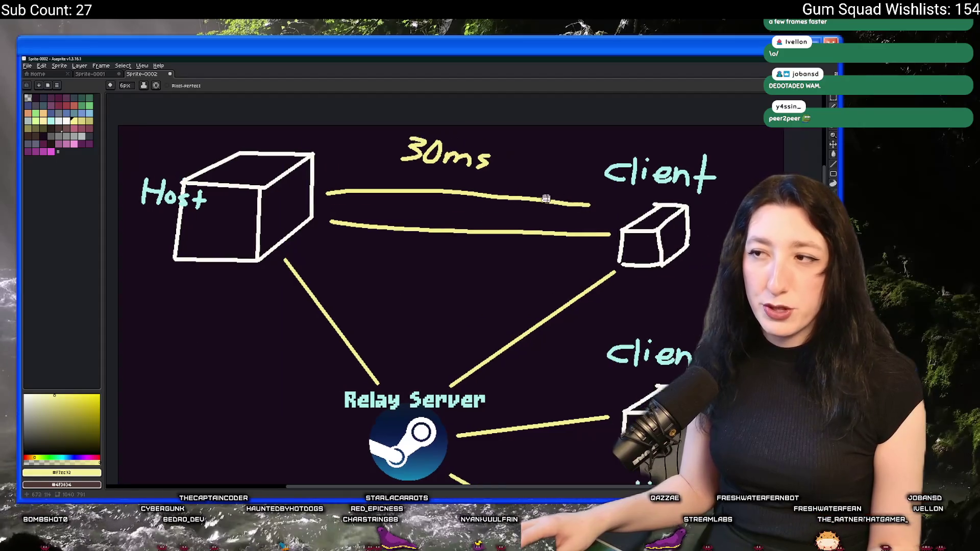
scroll(426, 281, up, 2)
drag(421, 298, 432, 316)
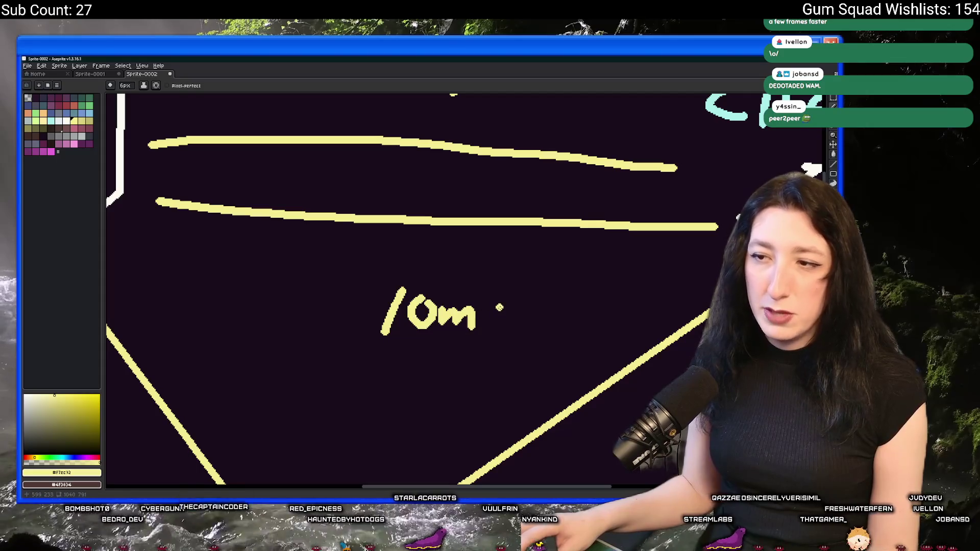
drag(498, 322, 484, 332)
scroll(486, 333, down, 2)
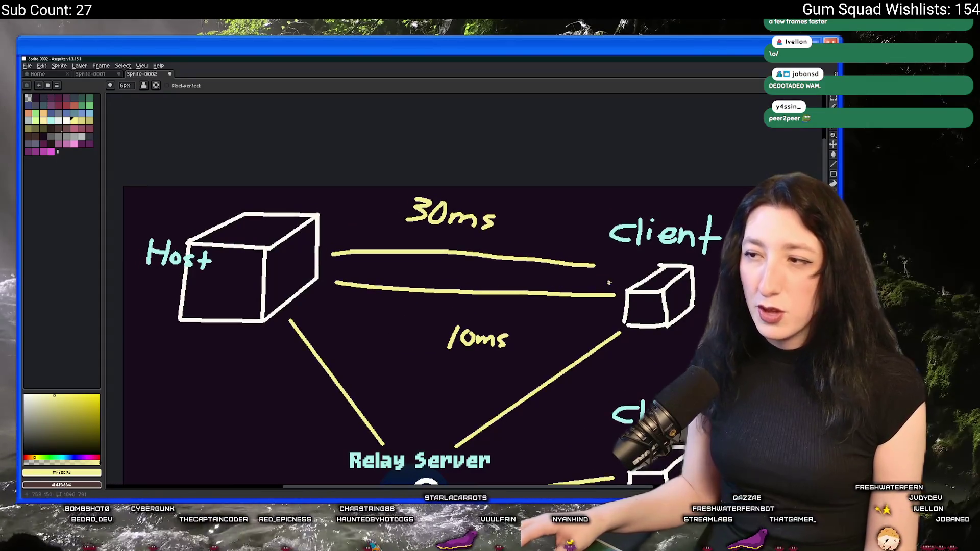
drag(613, 284, 597, 282)
key(ctrl+z)
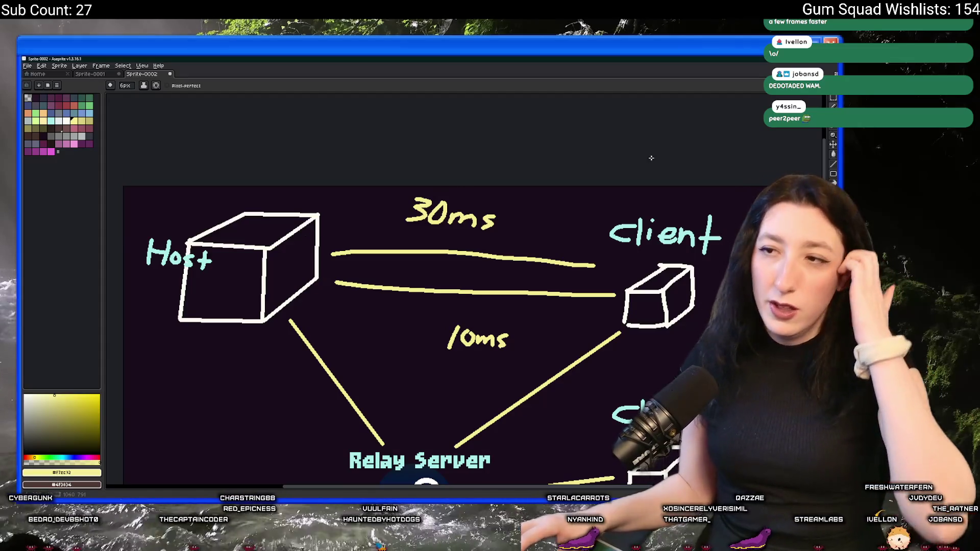
Circle the 30ms label with temporary loops, then draw a yellow loop around the 10ms label
drag(382, 193, 502, 206)
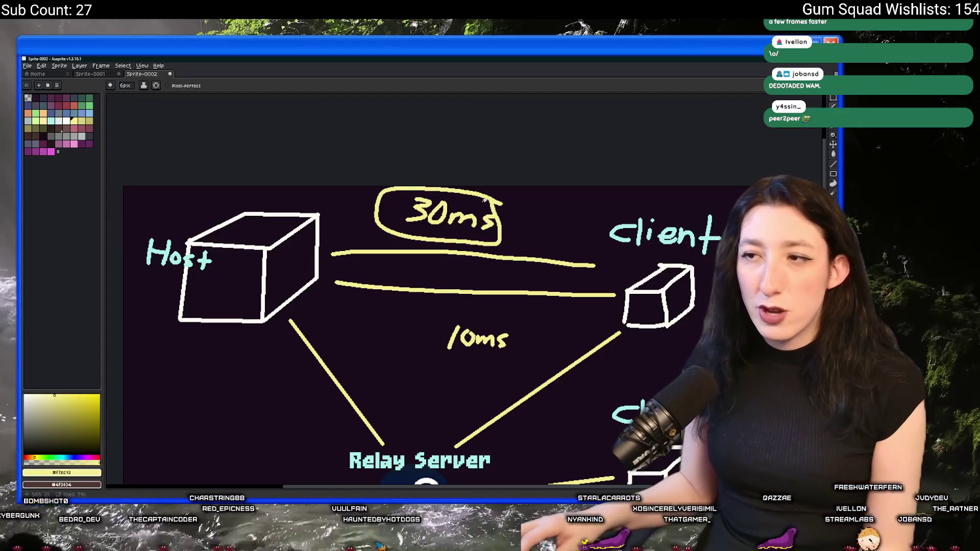
key(ctrl+z)
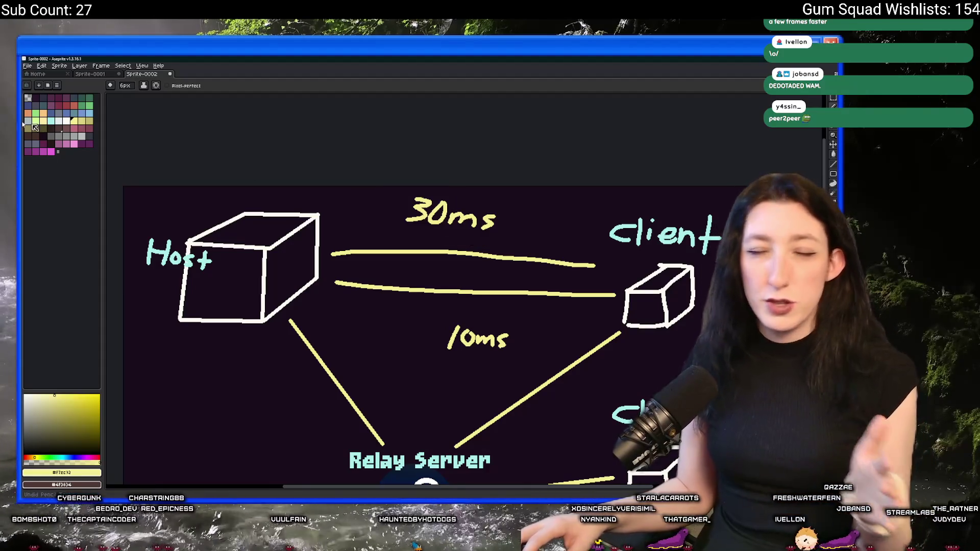
drag(537, 222, 545, 225)
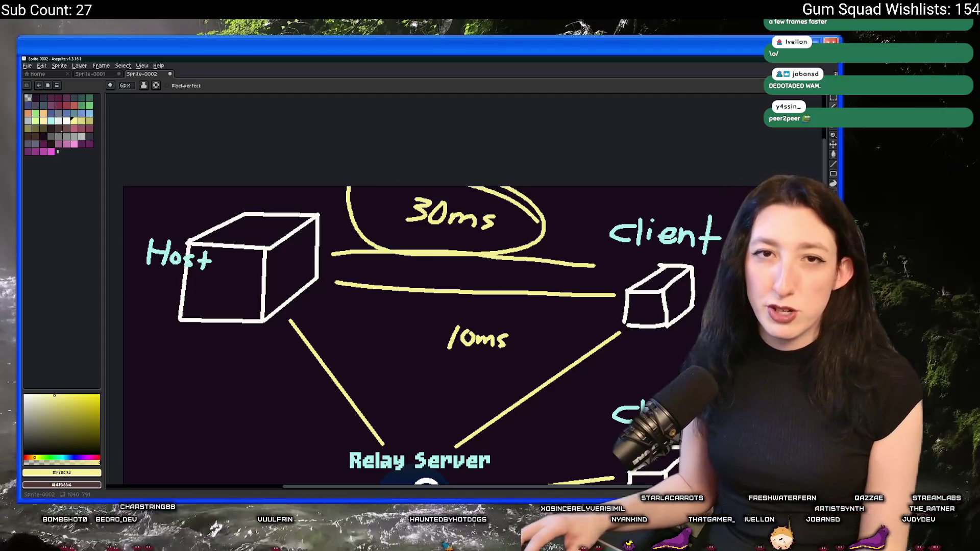
key(ctrl+z)
drag(519, 314, 505, 288)
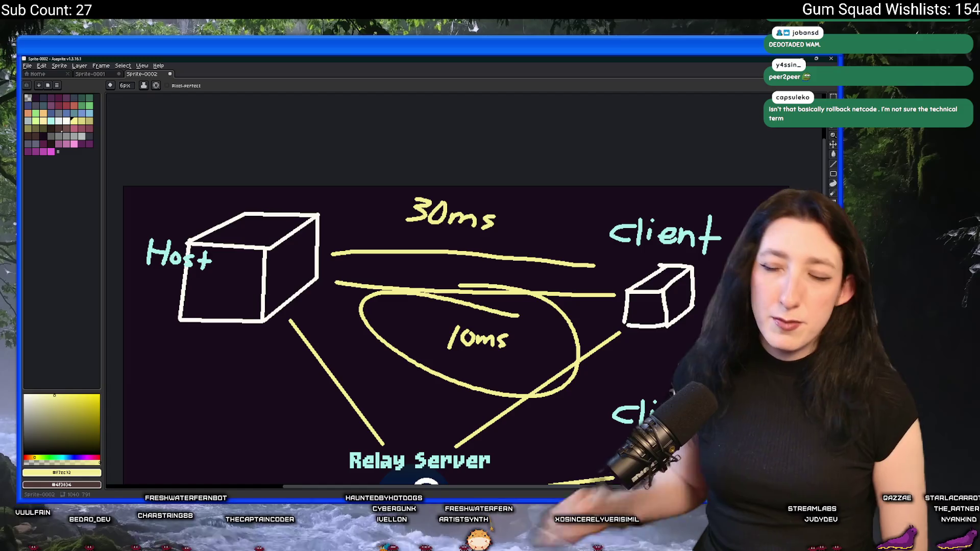
Nudge the view of the diagram slightly near the 10ms and 30ms labels
drag(480, 293, 491, 282)
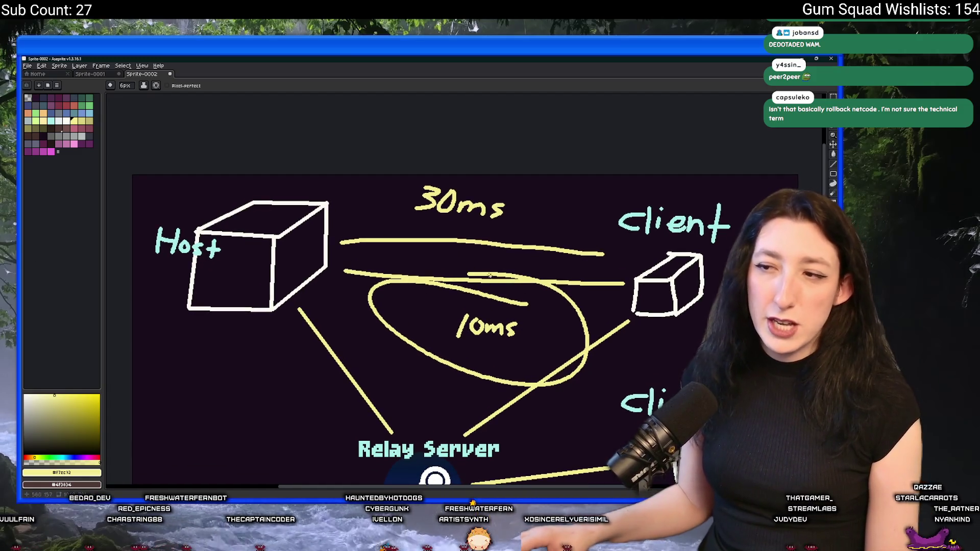
Undo the latency labels, loop and lower line, then circle the top Client cube and undo it
key(ctrl+z)
key(ctrl+z)
key(ctrl+z)
key(ctrl+z)
key(ctrl+z)
key(ctrl+z)
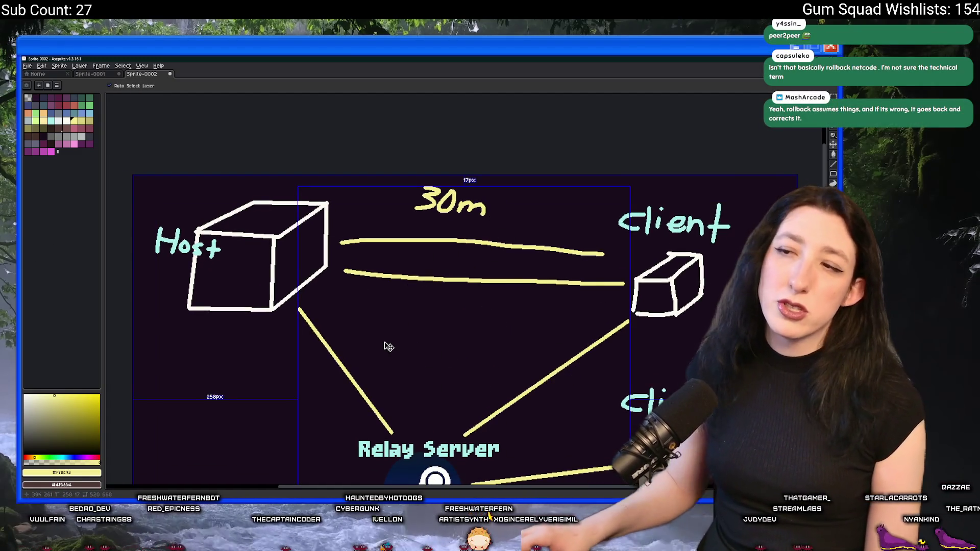
key(ctrl+z)
key(ctrl+z)
key(ctrl+z)
key(ctrl+z)
key(b)
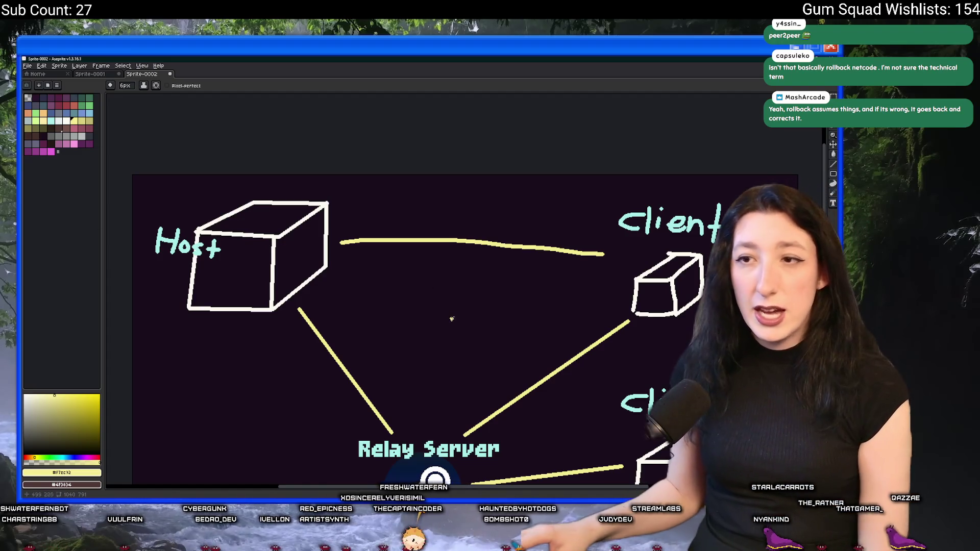
scroll(537, 268, down, 2)
mouse_move(694, 190)
mouse_down()
mouse_move(632, 172)
mouse_move(670, 167)
mouse_up()
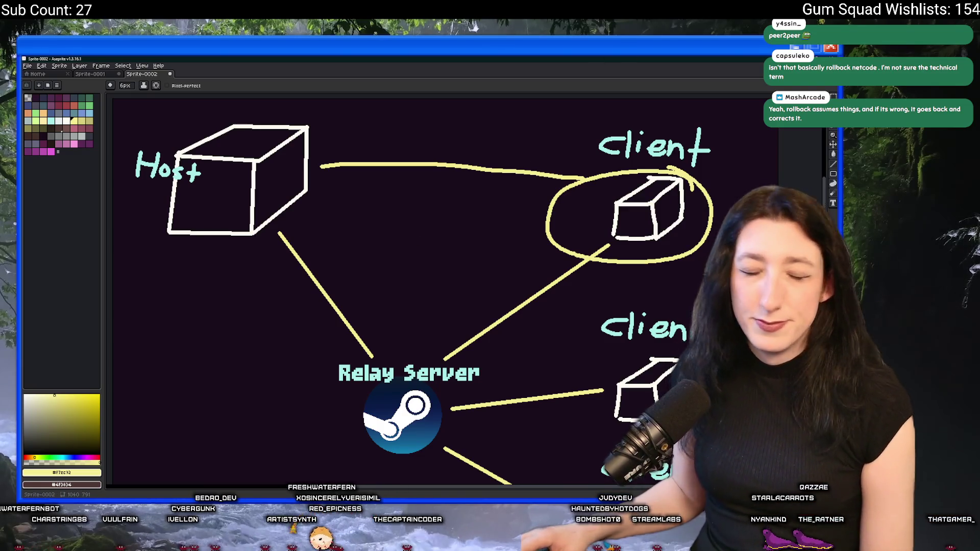
key(ctrl+z)
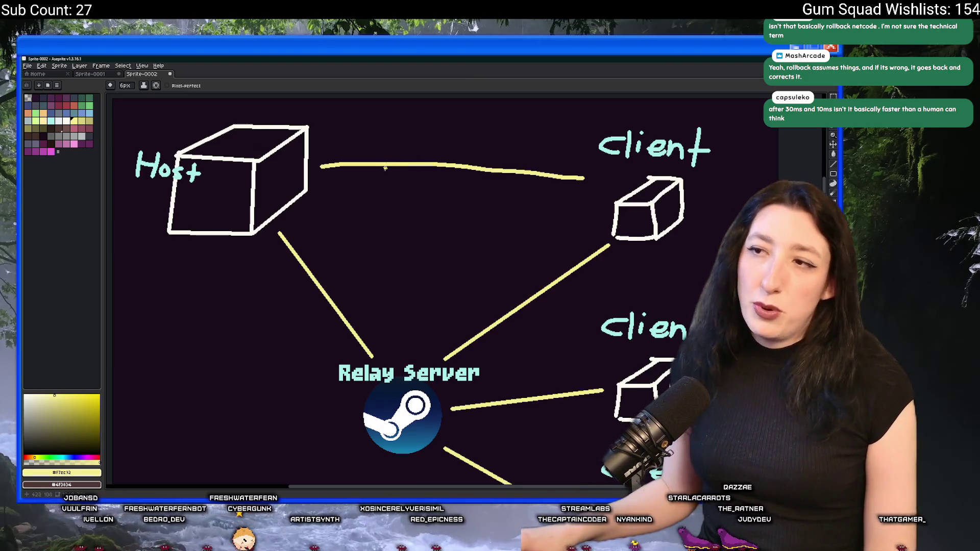
scroll(386, 166, down, 1)
scroll(384, 256, up, 2)
scroll(420, 244, down, 1)
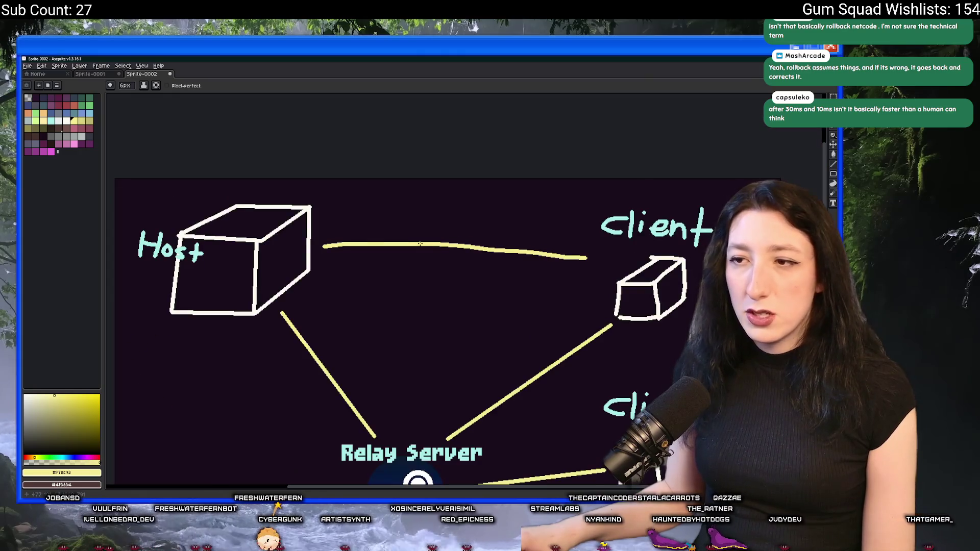
scroll(365, 214, up, 2)
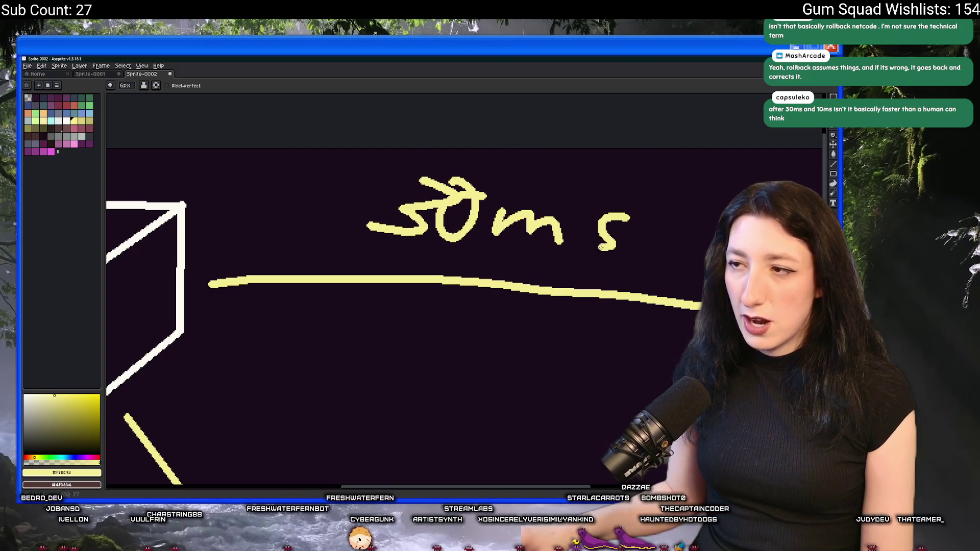
Erase the stray 's' from the '30ms avg' label with a marquee selection and Delete
drag(605, 246, 505, 264)
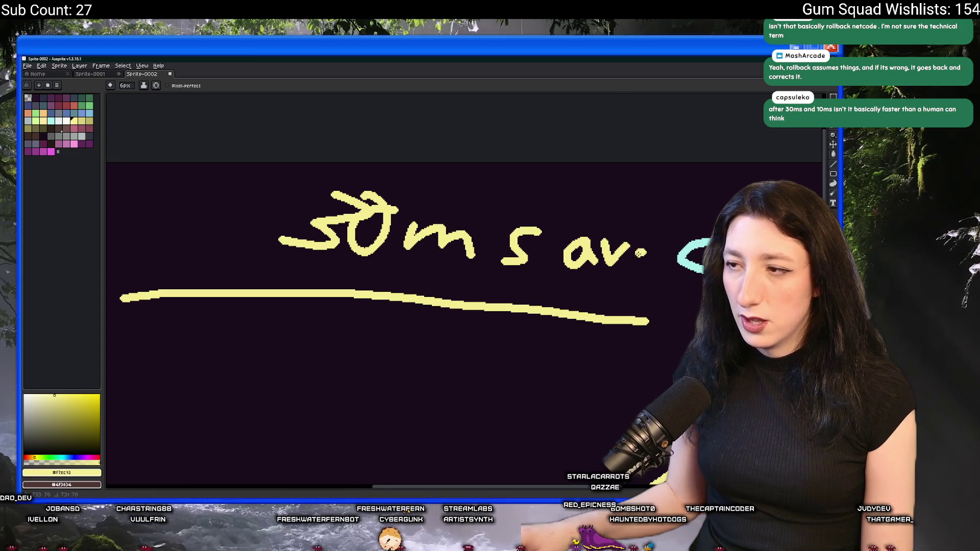
scroll(546, 256, down, 3)
scroll(546, 256, up, 3)
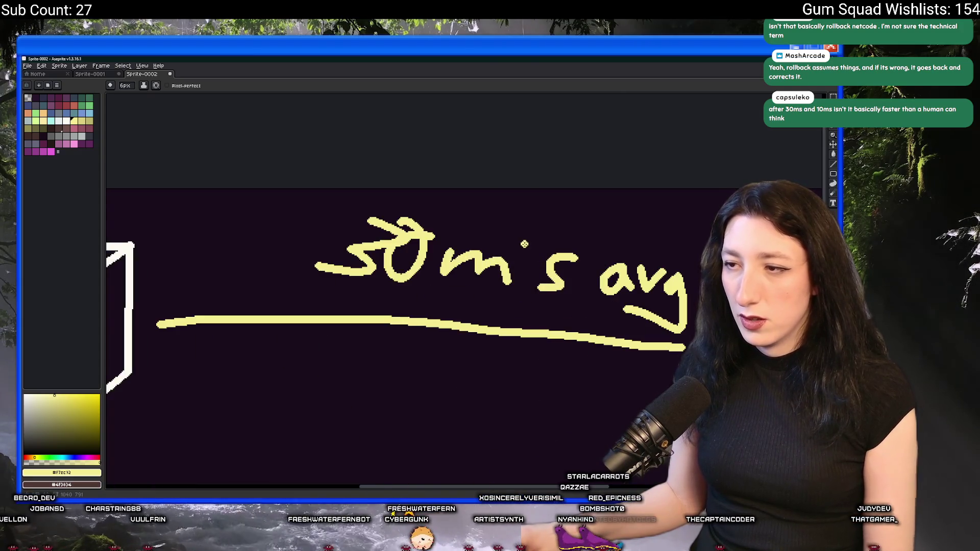
key(m)
key(Delete)
key(b)
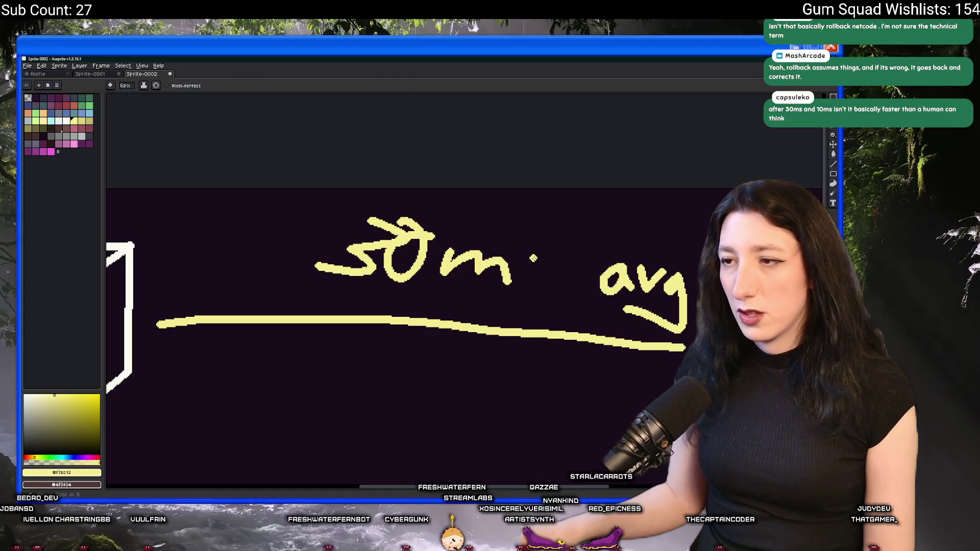
drag(528, 278, 521, 260)
scroll(507, 316, down, 2)
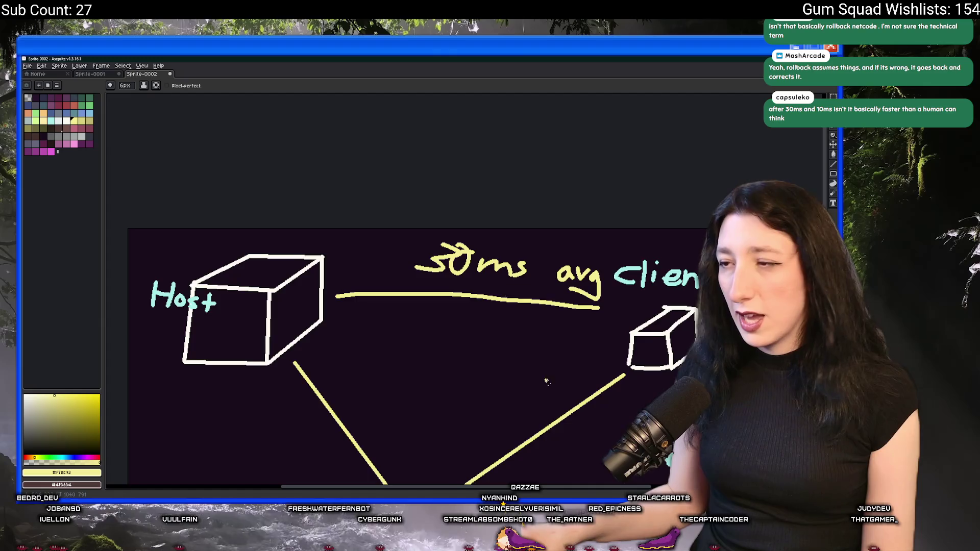
Marquee-select the regions around the Host label and the Client cube
drag(535, 363, 532, 295)
scroll(425, 306, down, 2)
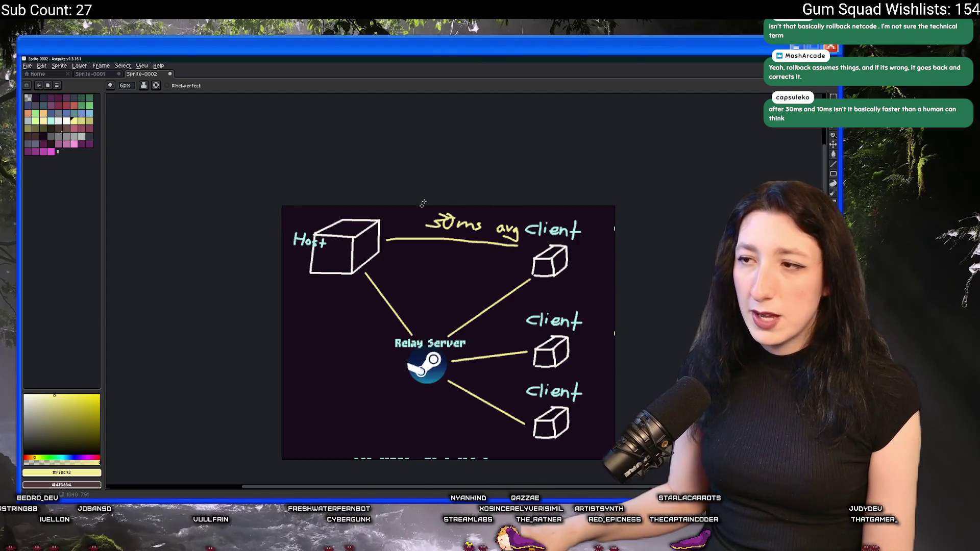
scroll(434, 178, up, 2)
scroll(529, 271, up, 2)
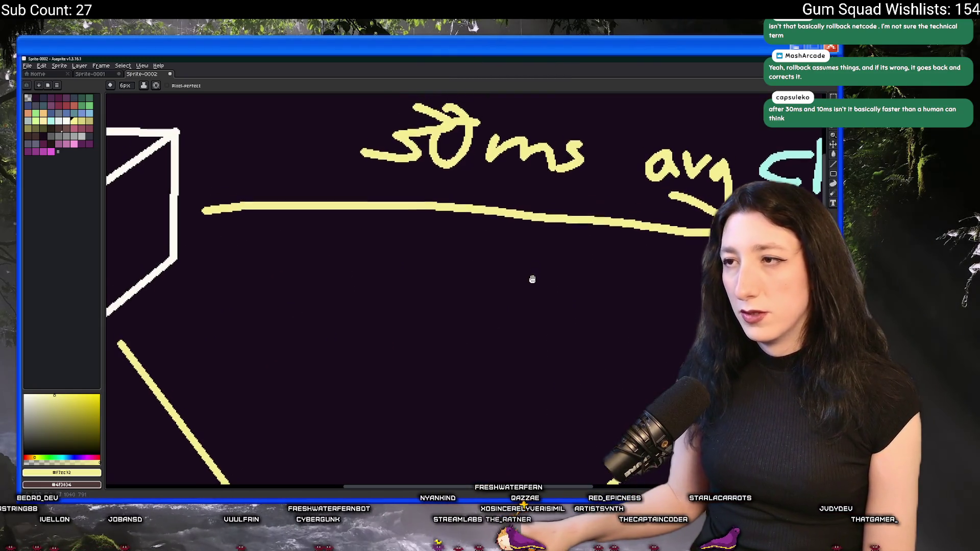
scroll(528, 225, down, 2)
drag(528, 224, 533, 259)
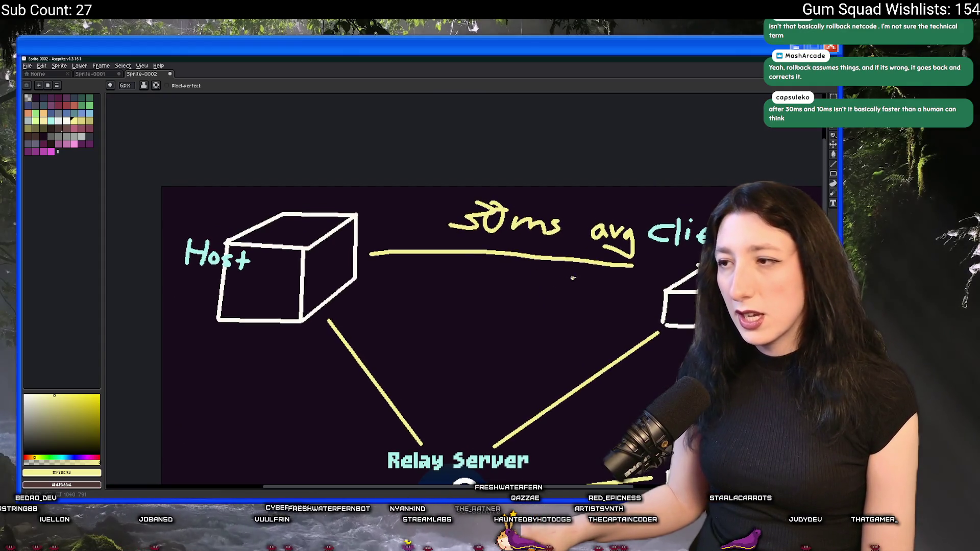
key(ctrl)
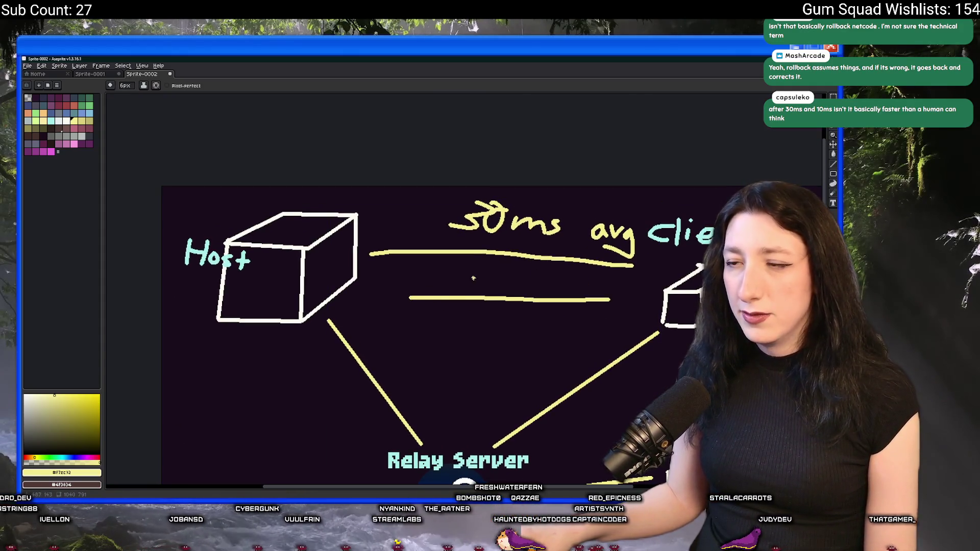
scroll(488, 284, up, 2)
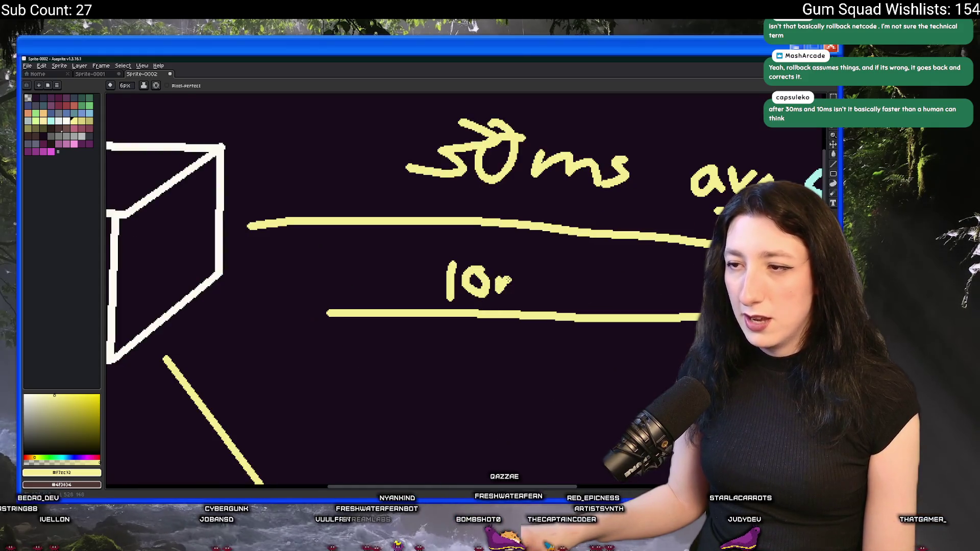
scroll(527, 298, down, 2)
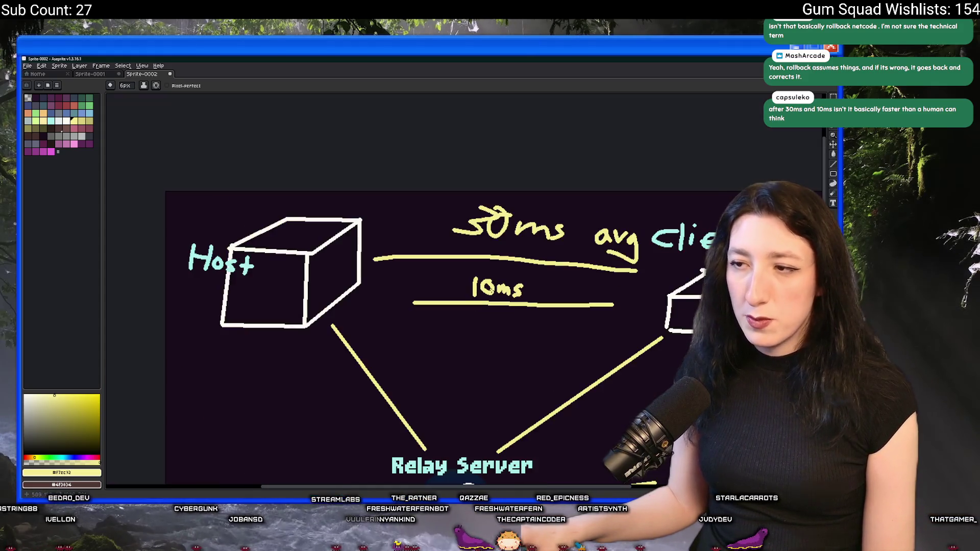
scroll(517, 291, up, 2)
scroll(518, 291, down, 2)
drag(142, 191, 360, 317)
scroll(361, 317, up, 1)
drag(766, 349, 635, 191)
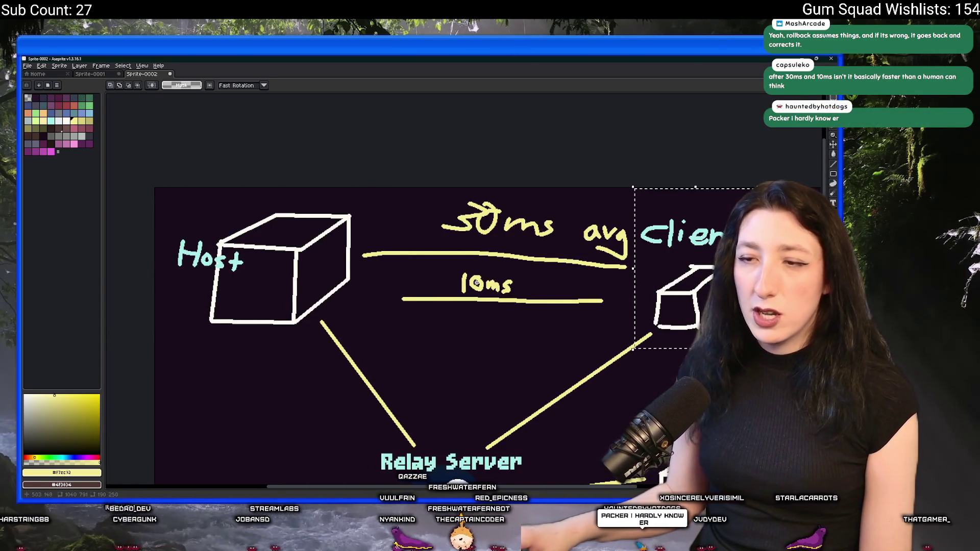
Select both labelled Host–Client lines, drop the selection and undo the lines and their 30ms/10ms labels
click(678, 302)
drag(720, 342, 375, 265)
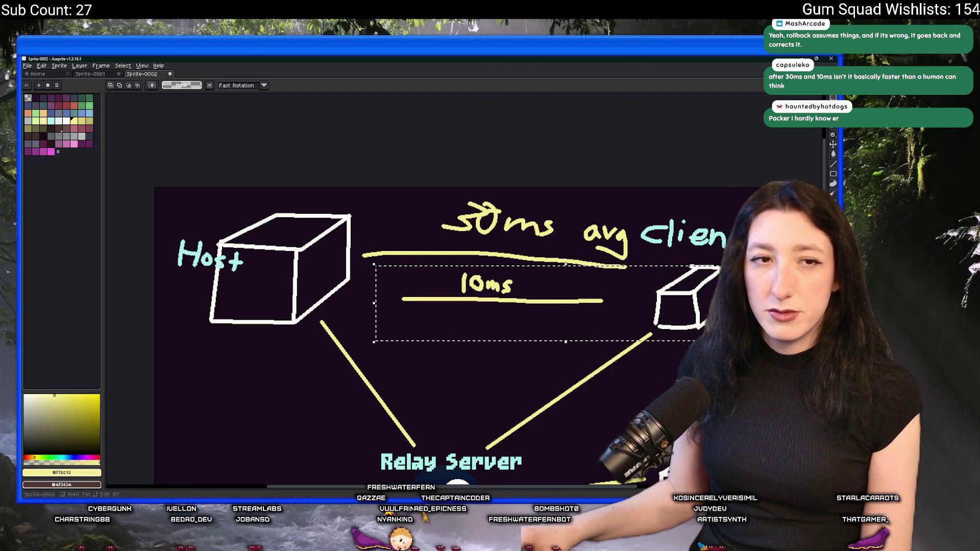
drag(388, 319, 619, 271)
mouse_move(632, 189)
mouse_down()
mouse_move(386, 328)
mouse_move(365, 324)
mouse_up()
key(ctrl+d)
drag(467, 333, 409, 391)
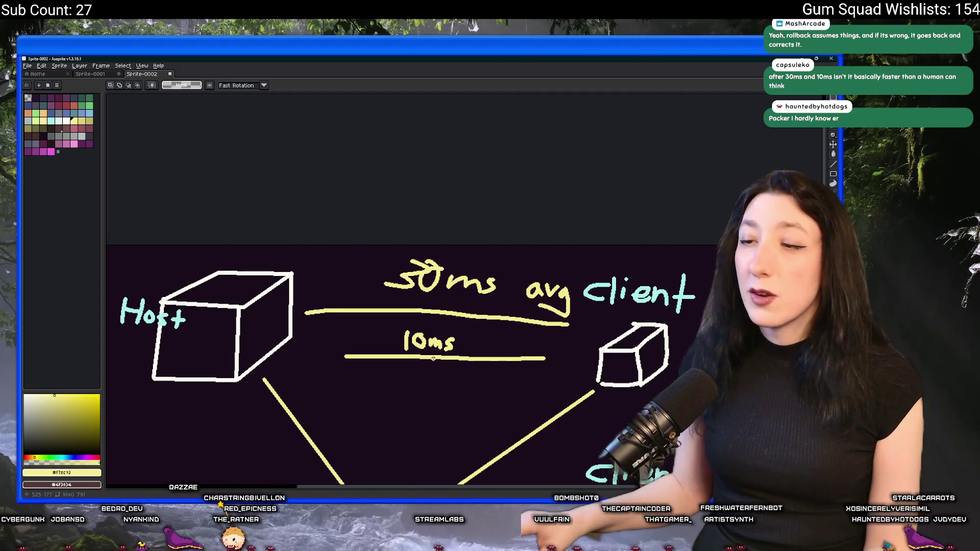
key(ctrl+z)
key(ctrl+z)
key(ctrl+z)
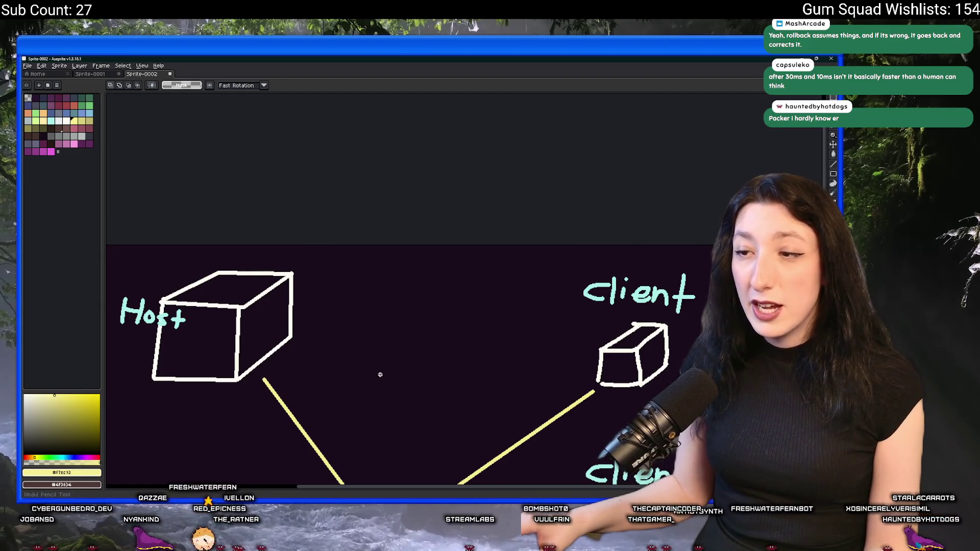
scroll(378, 375, down, 1)
scroll(437, 298, down, 1)
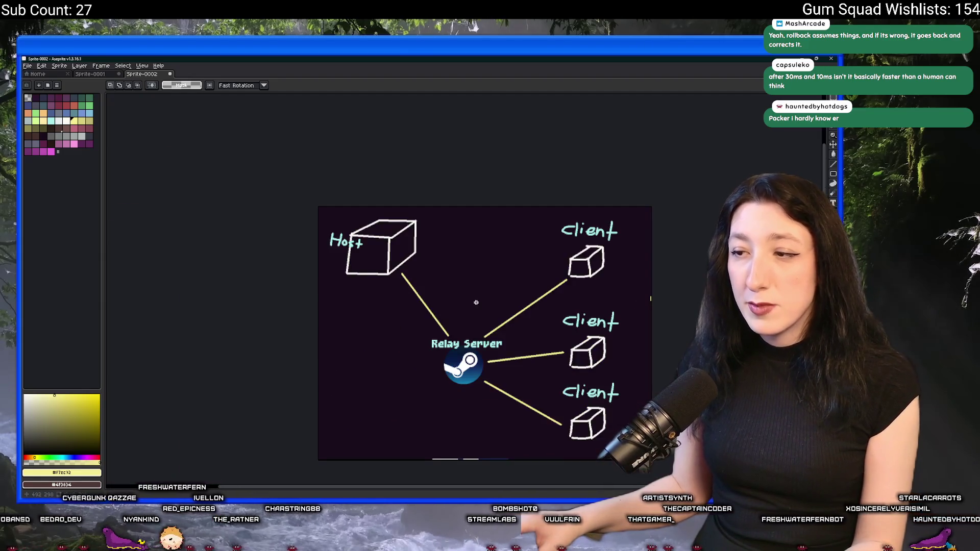
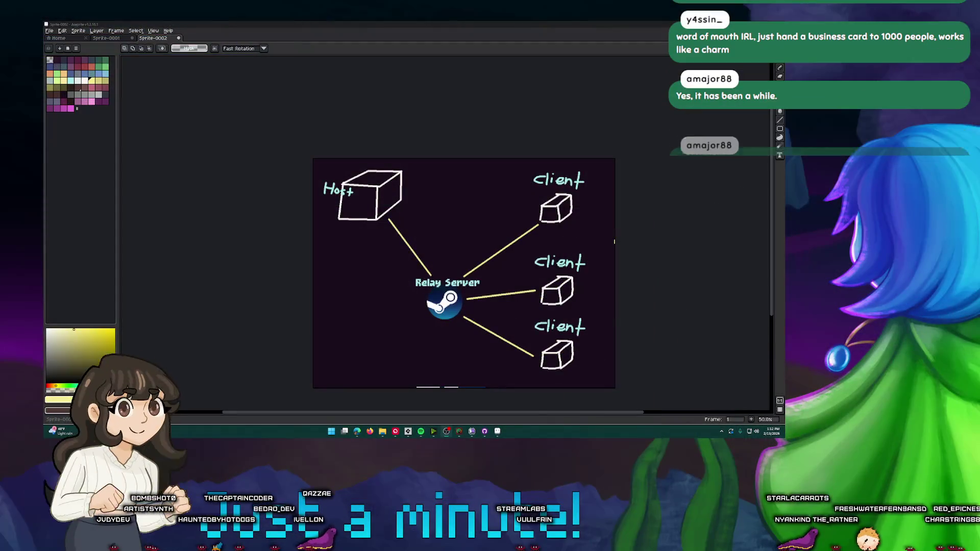
Switch from Aseprite toward the browser and play the Nintendo music video fullscreen
key(alt+Tab)
key(Escape)
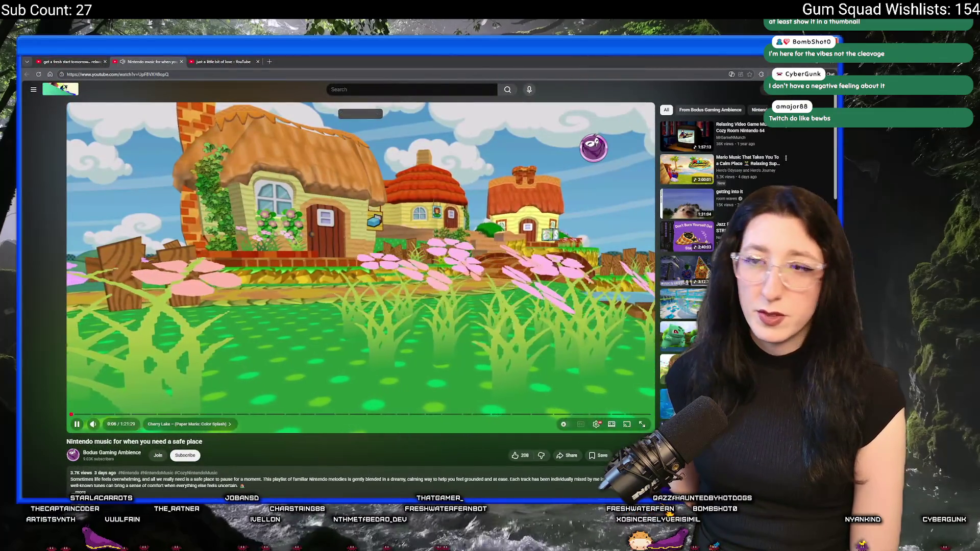
key(f)
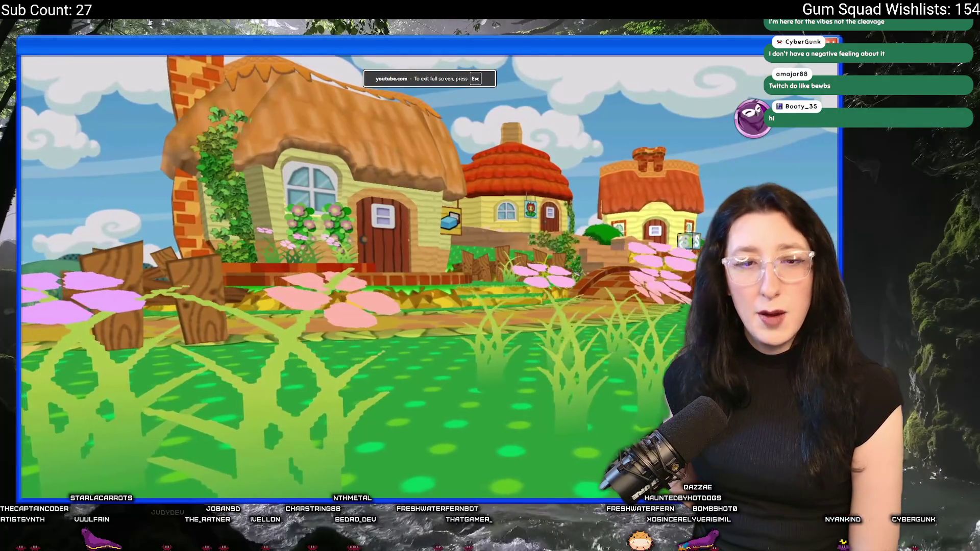